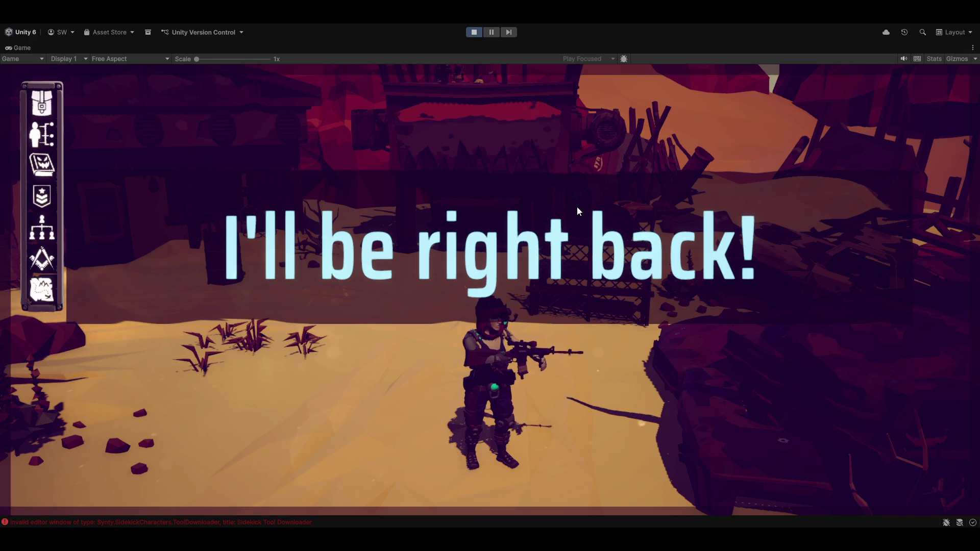
# Step: Rename the Text (TMP) object to 'BRB Text'
pyautogui.hotkey('shift', 'space')
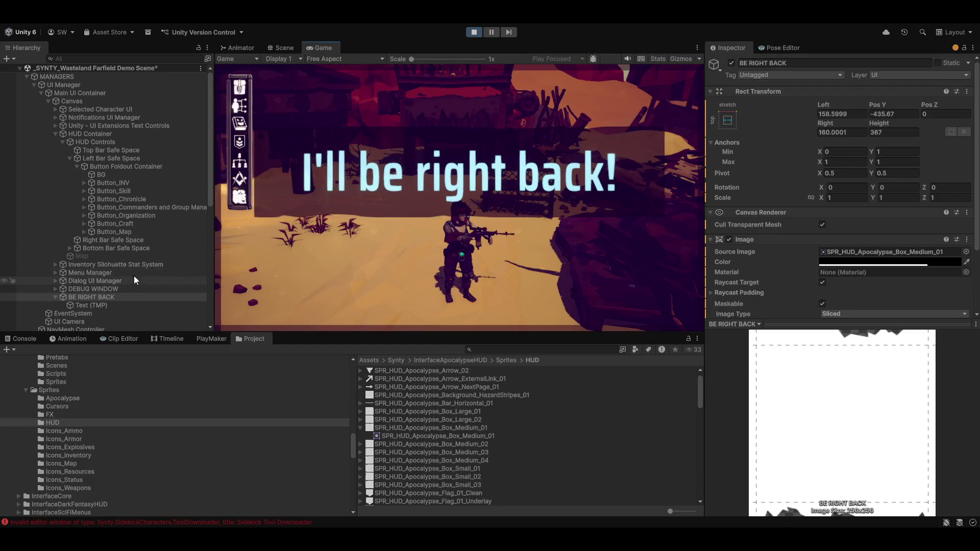
pyautogui.click(114, 303)
pyautogui.click(114, 303)
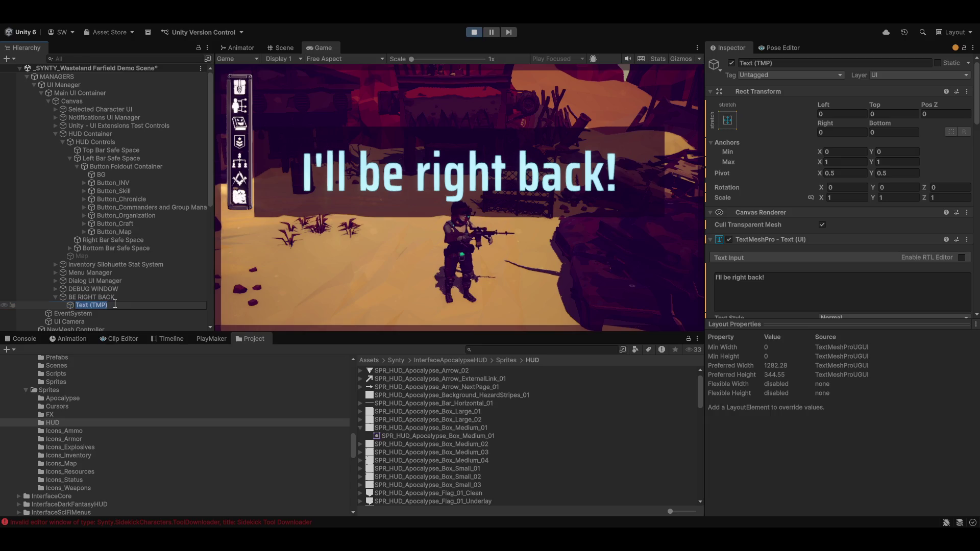
pyautogui.write('BRB')
pyautogui.write('Text')
pyautogui.press('Return')
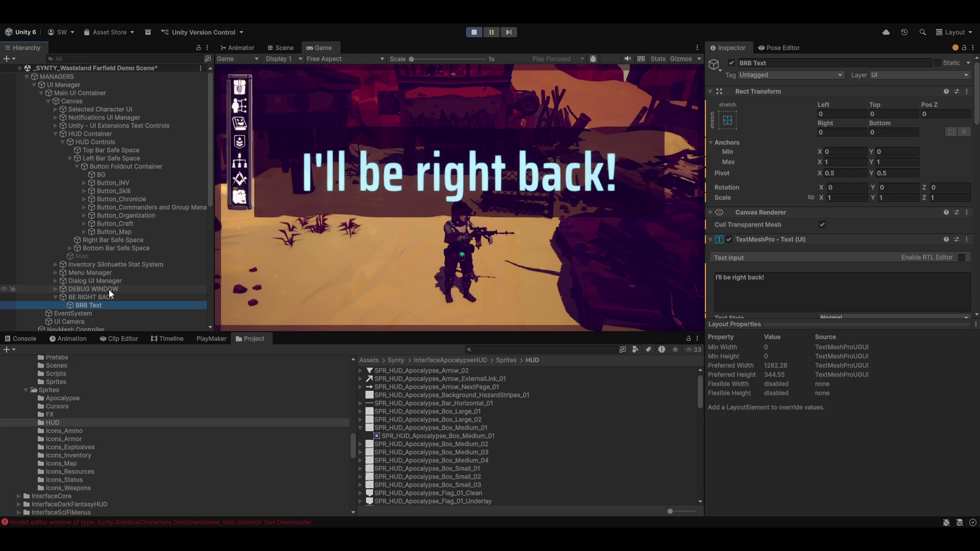
# Step: Save the BE RIGHT BACK overlay as a prefab in Prefabs/UI Elements
pyautogui.scroll(1, 464, 454)
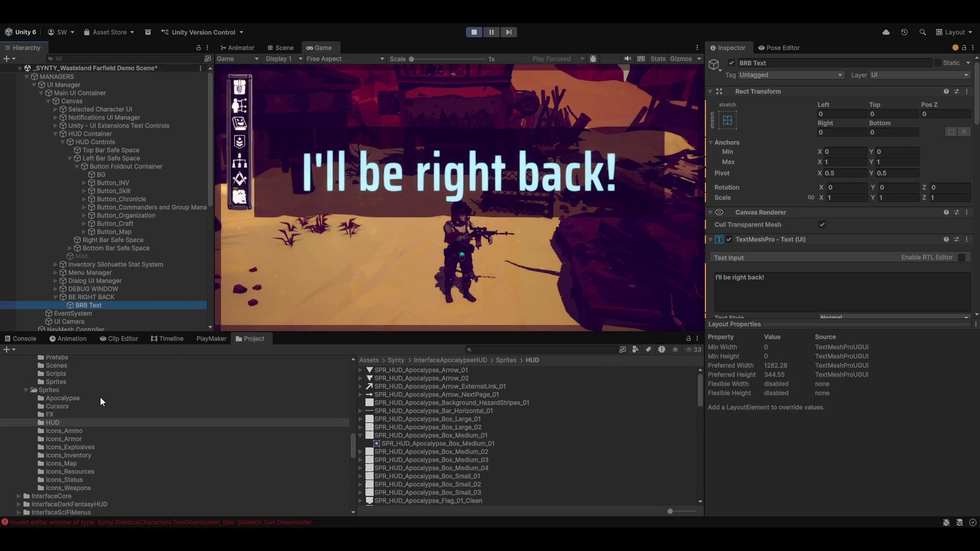
pyautogui.scroll(-10, 71, 415)
pyautogui.scroll(-15, 71, 415)
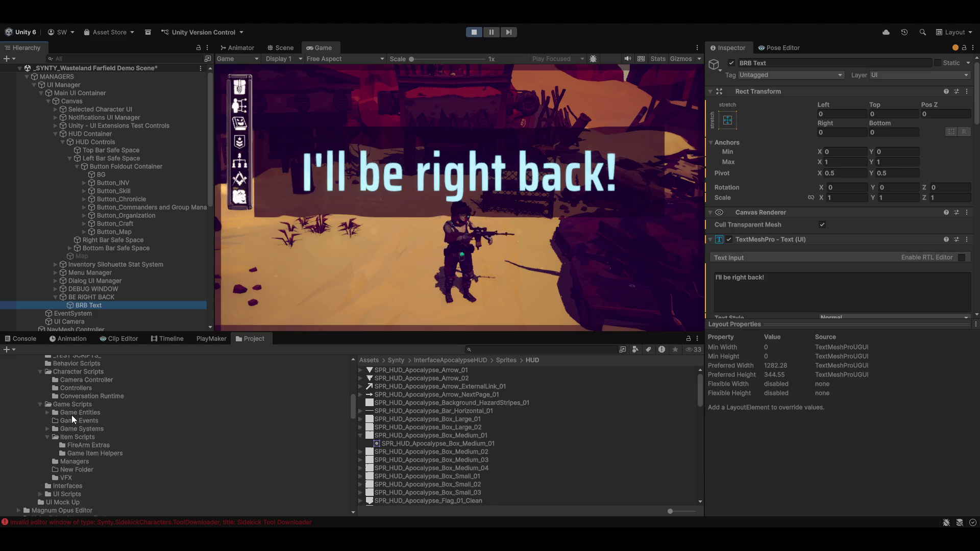
pyautogui.scroll(-3, 185, 380)
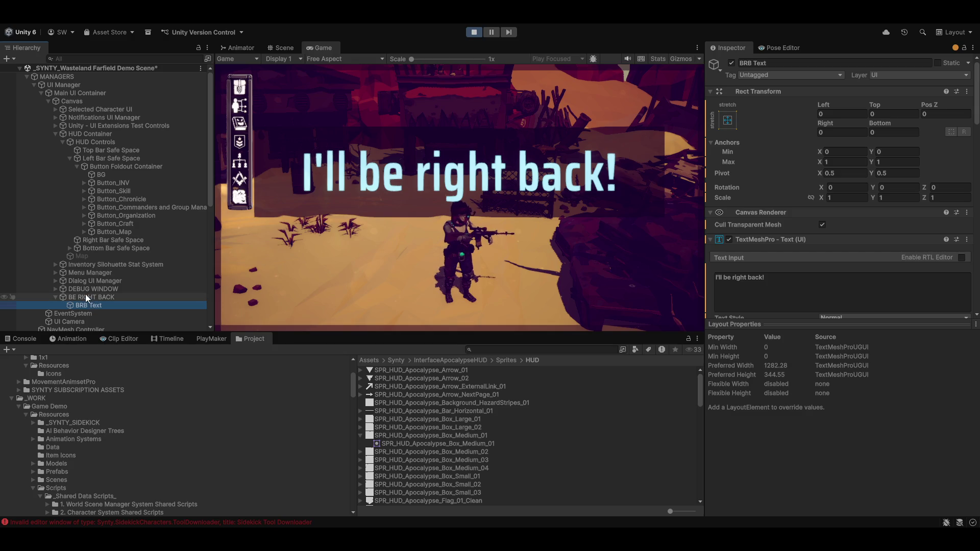
pyautogui.click(34, 472)
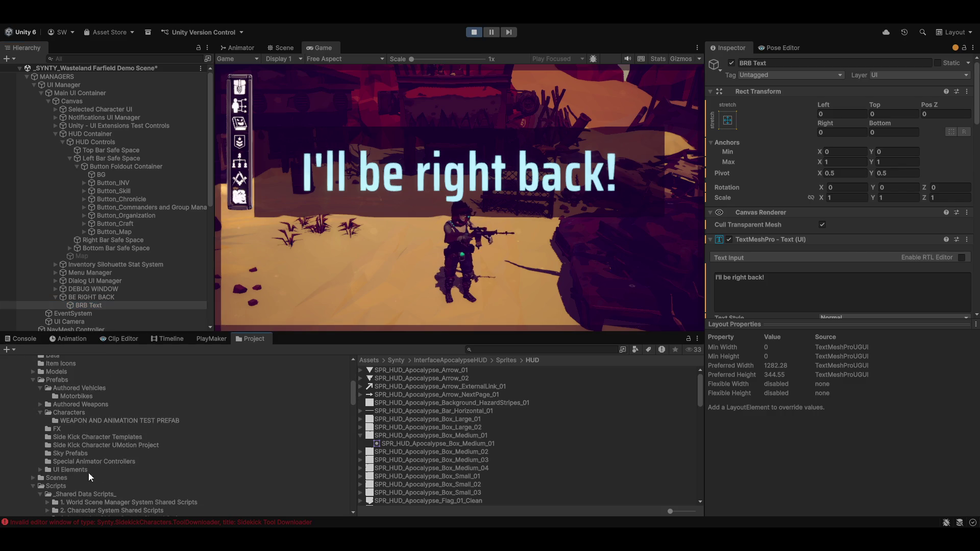
pyautogui.click(40, 387)
pyautogui.click(41, 404)
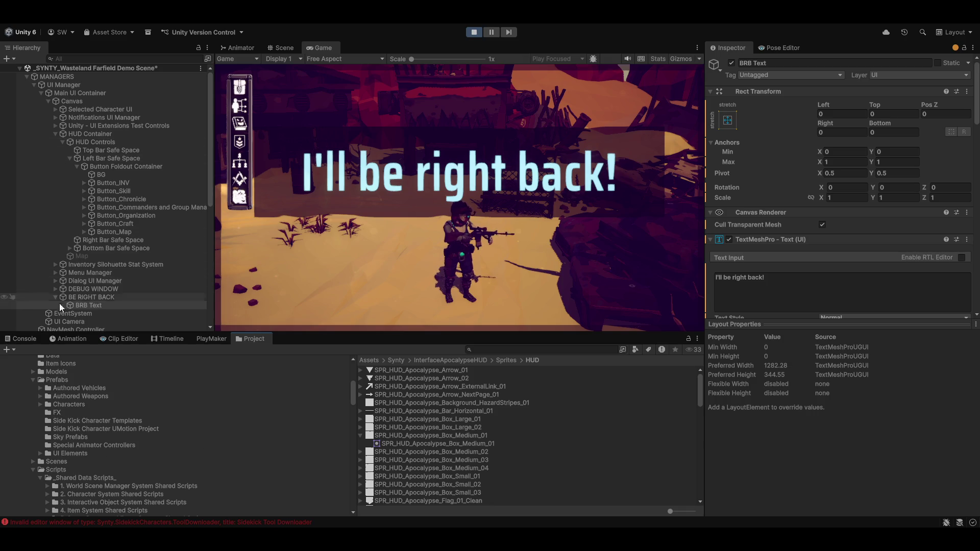
pyautogui.moveTo(82, 305)
pyautogui.mouseDown()
pyautogui.moveTo(102, 441)
pyautogui.moveTo(65, 453)
pyautogui.mouseUp()
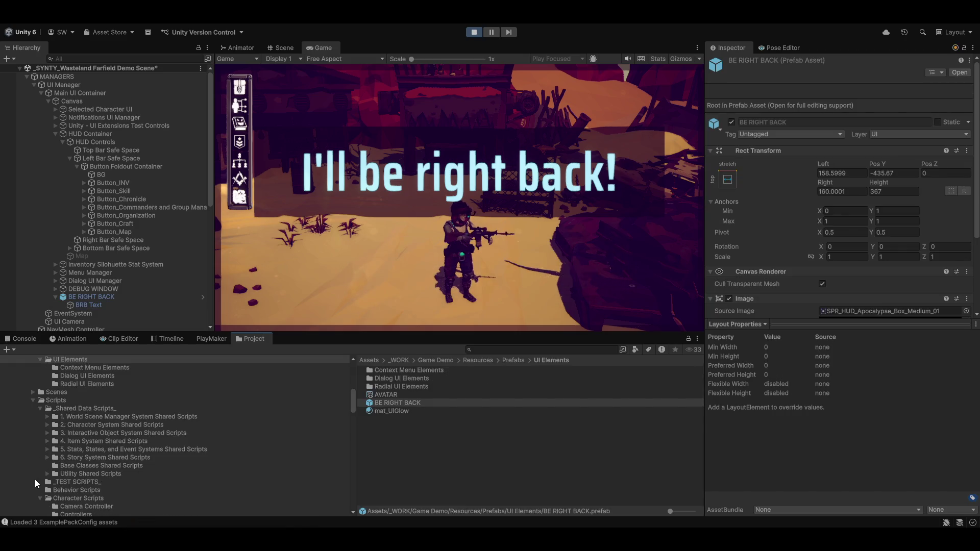
# Step: Deactivate the BE RIGHT BACK overlay and maximize the Game view
pyautogui.click(91, 296)
pyautogui.click(730, 63)
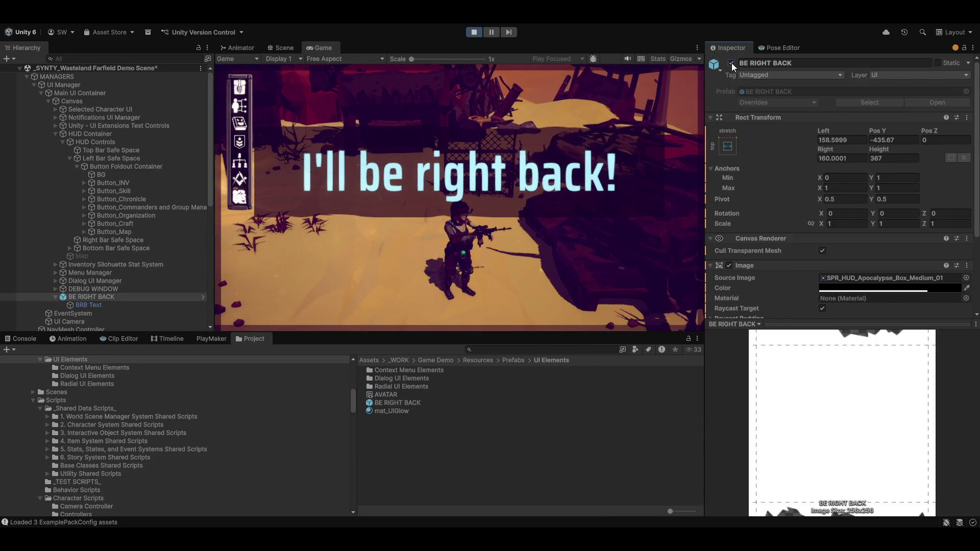
pyautogui.hotkey('shift', 'space')
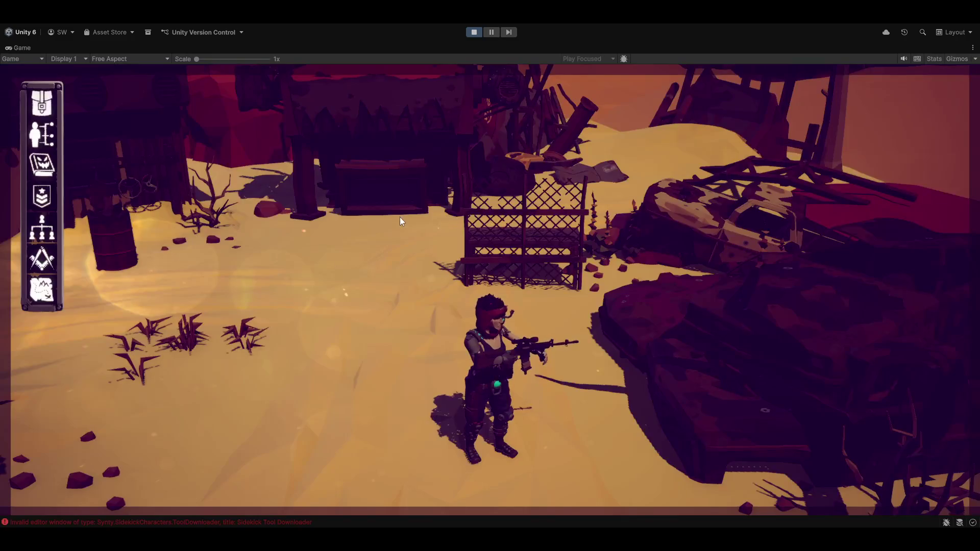
# Step: Walk the character with S and D while orbiting the camera, then stop Play mode
pyautogui.press('s')
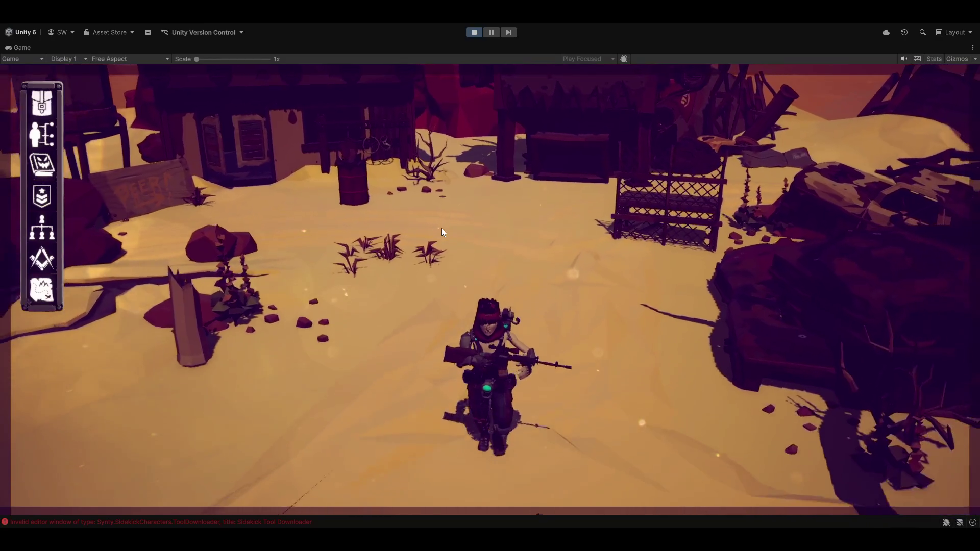
pyautogui.moveTo(441, 227)
pyautogui.mouseDown()
pyautogui.moveTo(396, 228)
pyautogui.moveTo(315, 203)
pyautogui.moveTo(299, 210)
pyautogui.moveTo(313, 210)
pyautogui.mouseUp()
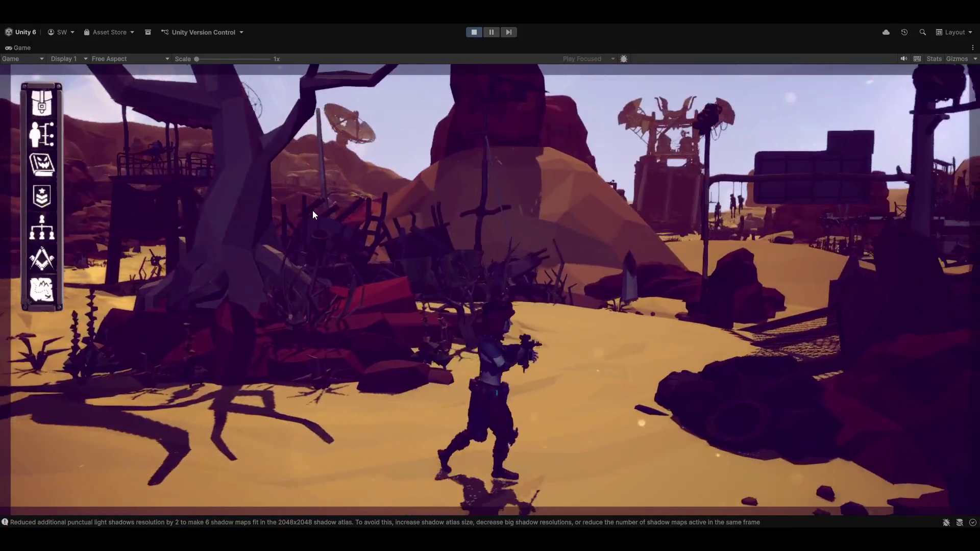
pyautogui.press('d')
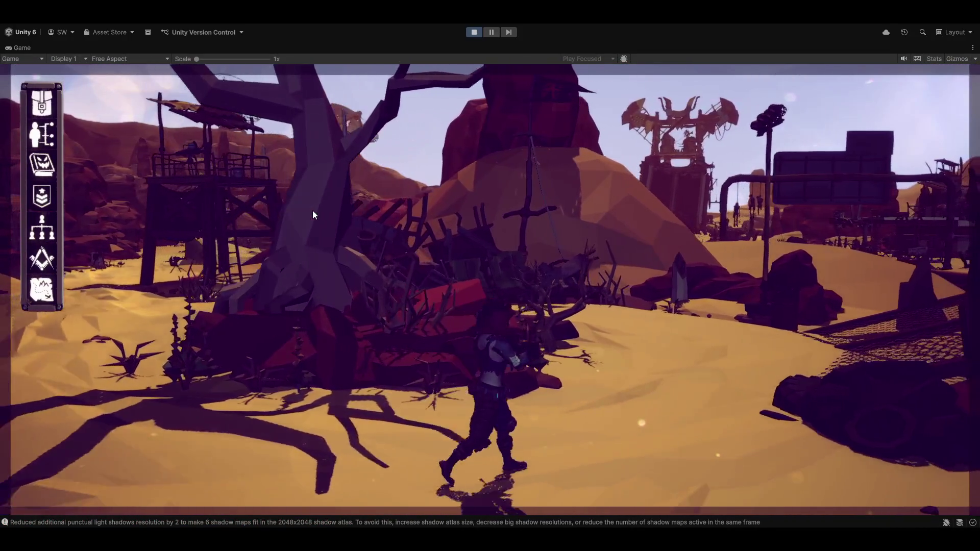
pyautogui.moveTo(312, 210)
pyautogui.mouseDown()
pyautogui.moveTo(323, 213)
pyautogui.moveTo(330, 252)
pyautogui.moveTo(327, 326)
pyautogui.moveTo(277, 231)
pyautogui.moveTo(451, 237)
pyautogui.mouseUp()
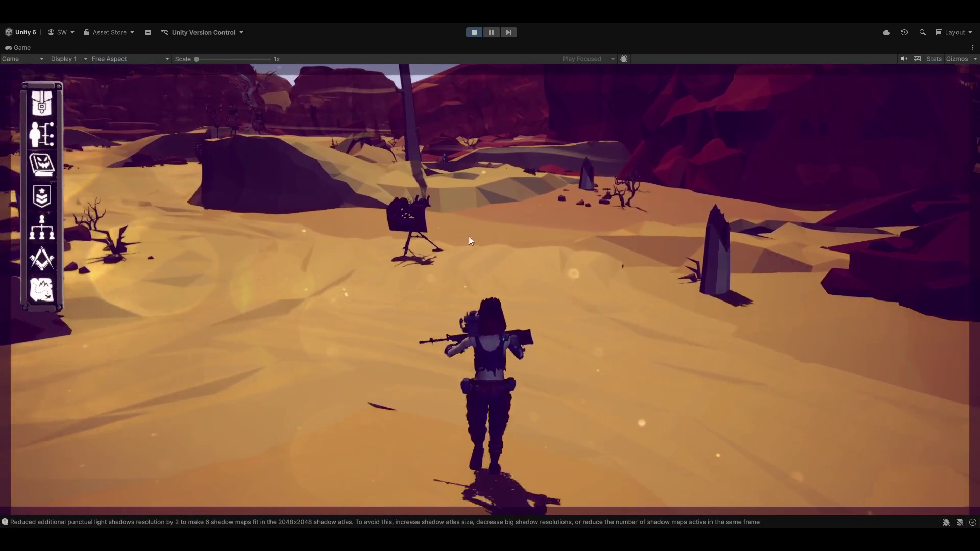
pyautogui.click(469, 237)
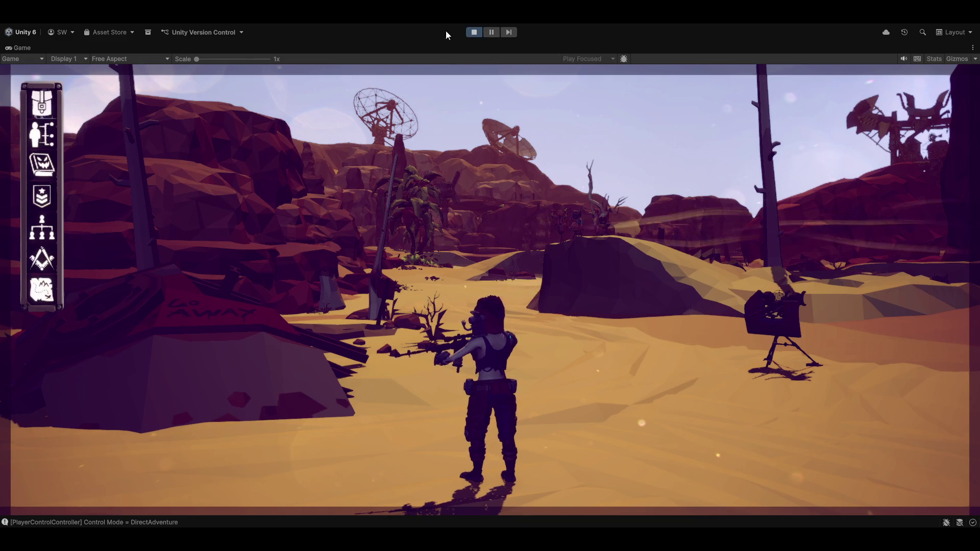
pyautogui.click(474, 32)
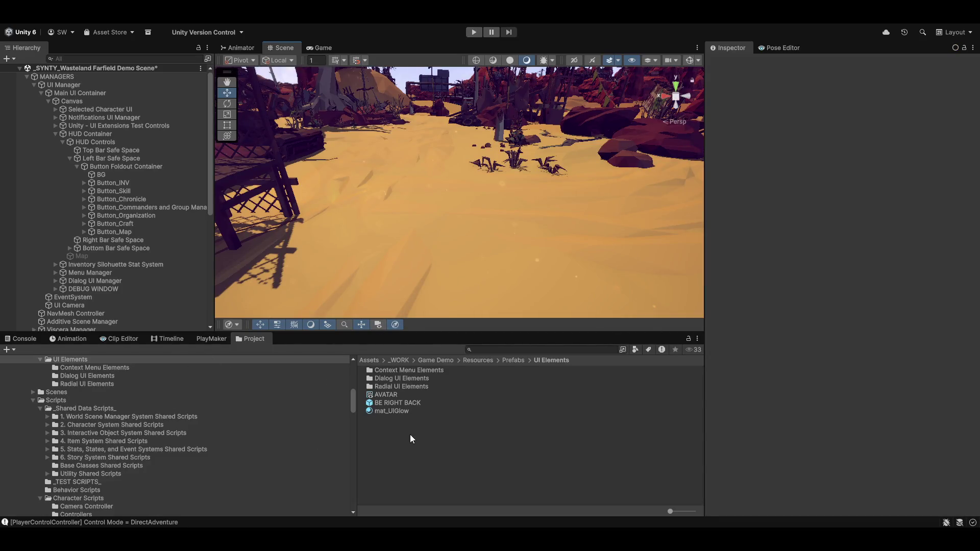
# Step: Show the Animator with the Attack Layer selected and its layer settings open
pyautogui.scroll(4, 200, 434)
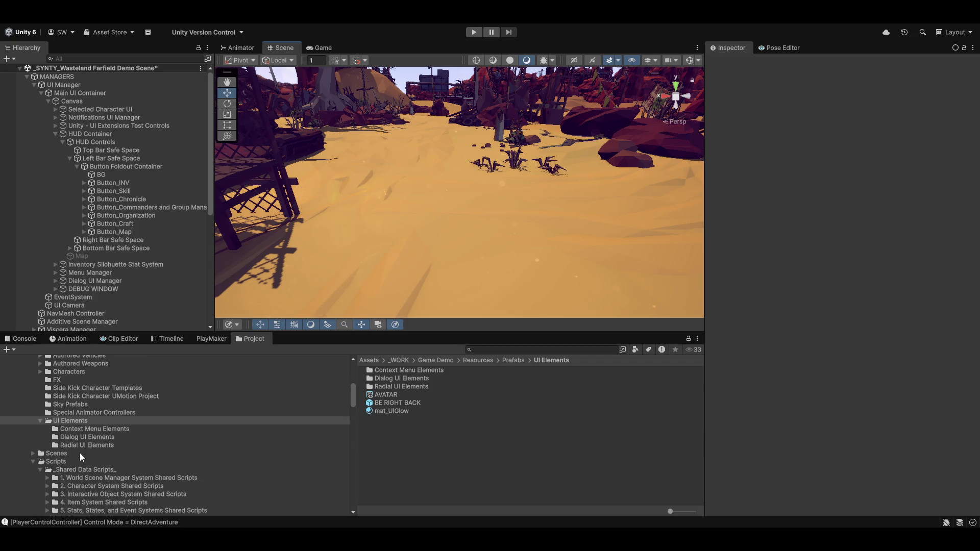
pyautogui.scroll(6, 82, 435)
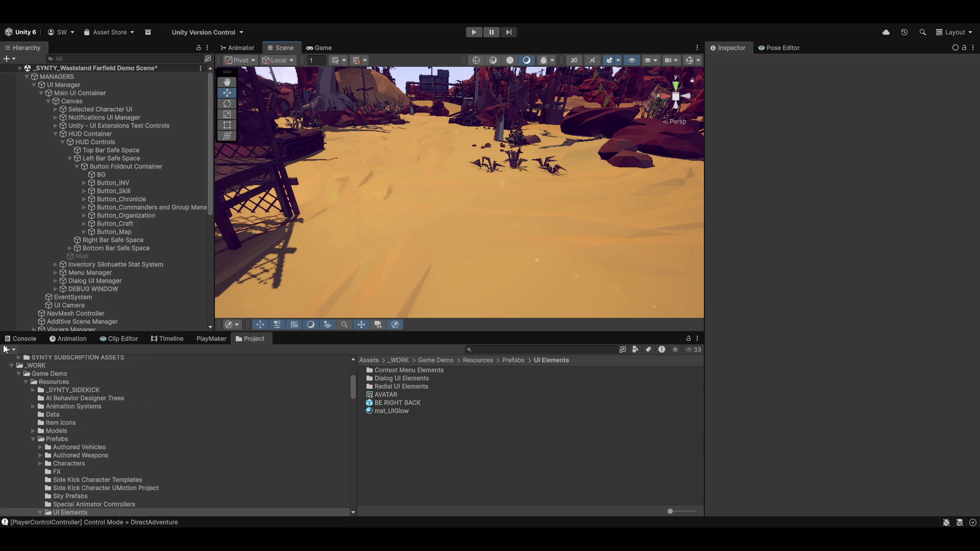
pyautogui.click(236, 47)
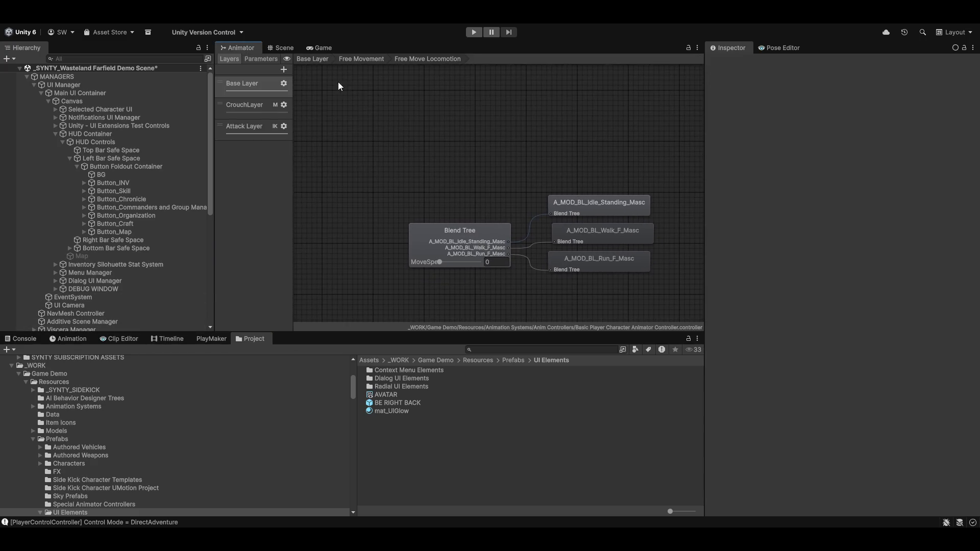
pyautogui.click(242, 127)
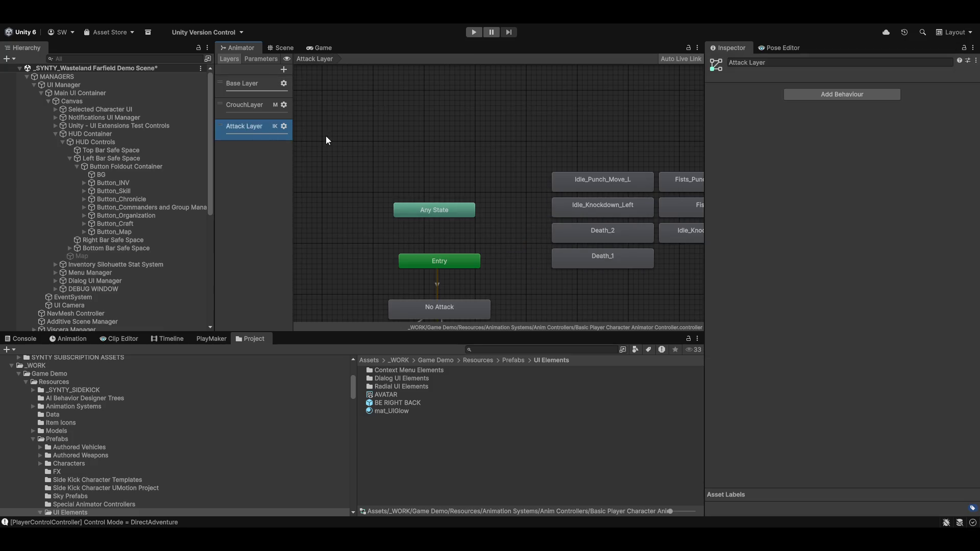
pyautogui.click(284, 127)
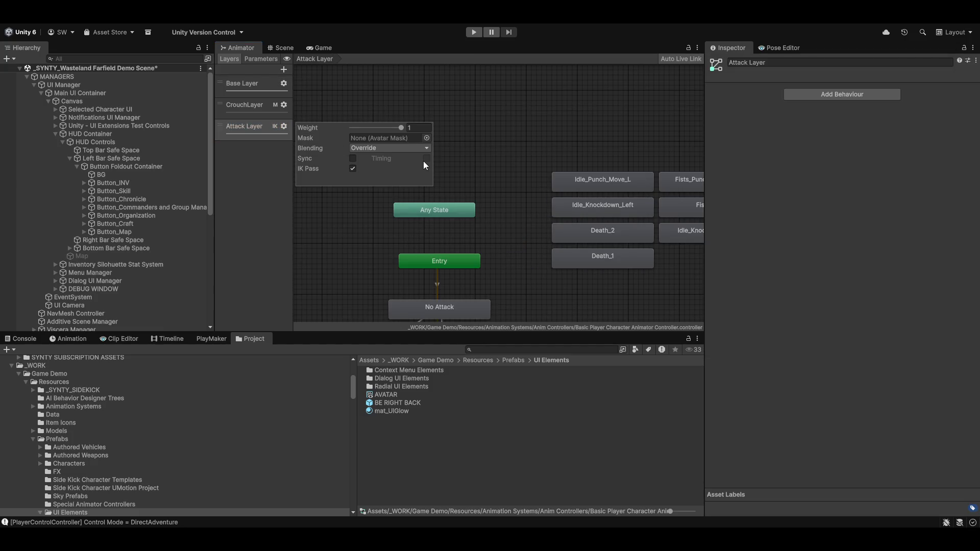
# Step: Frame the Attack Layer graph and select the 2H Melee Weapon Combat state machine
pyautogui.scroll(-5, 525, 261)
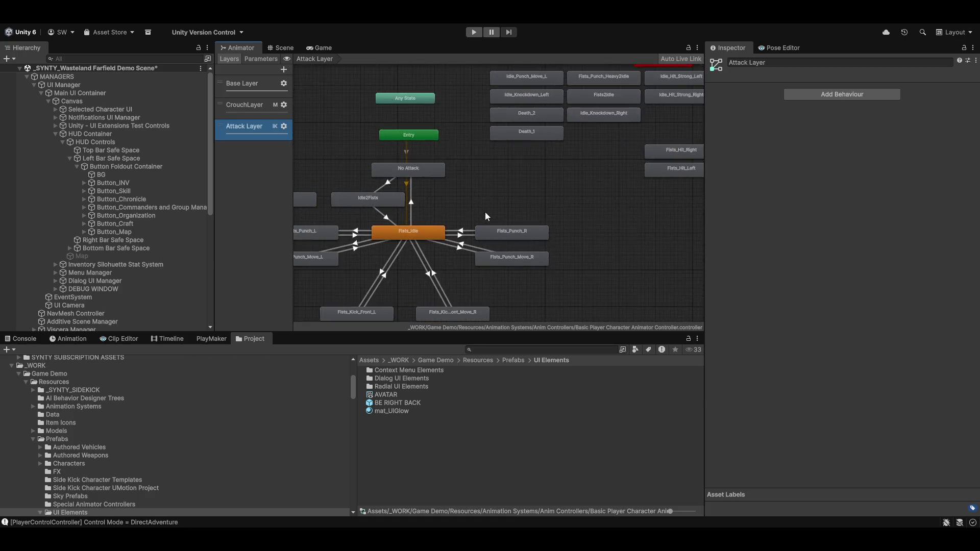
pyautogui.scroll(-3, 485, 213)
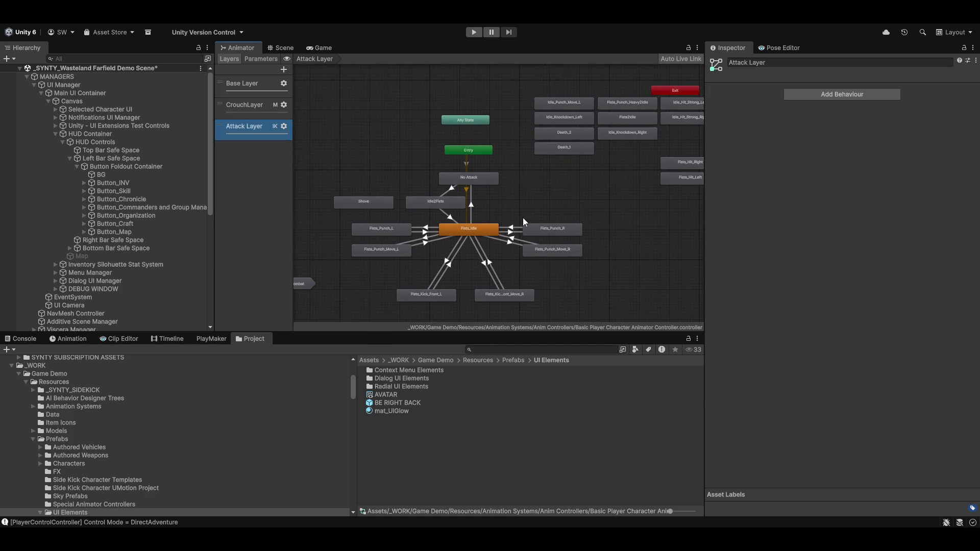
pyautogui.scroll(3, 524, 220)
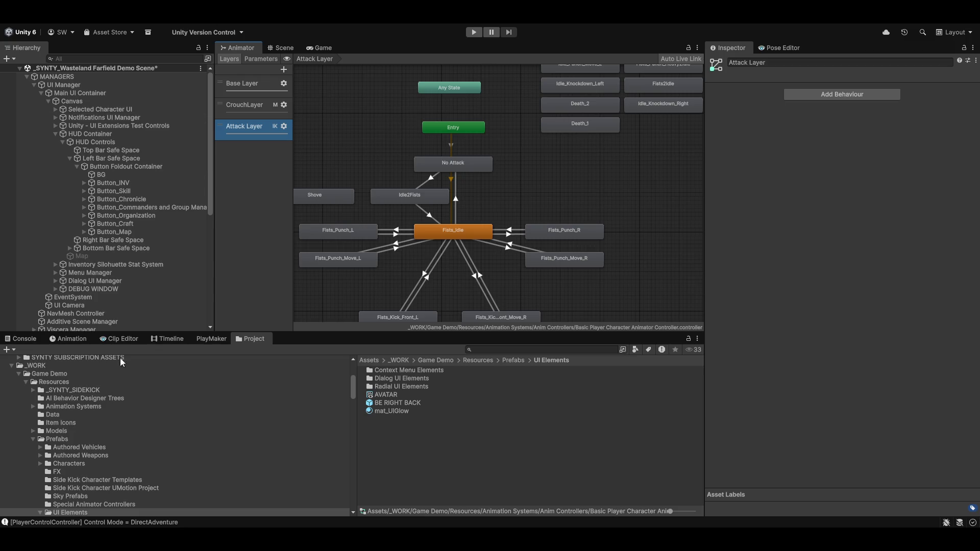
pyautogui.scroll(-10, 115, 289)
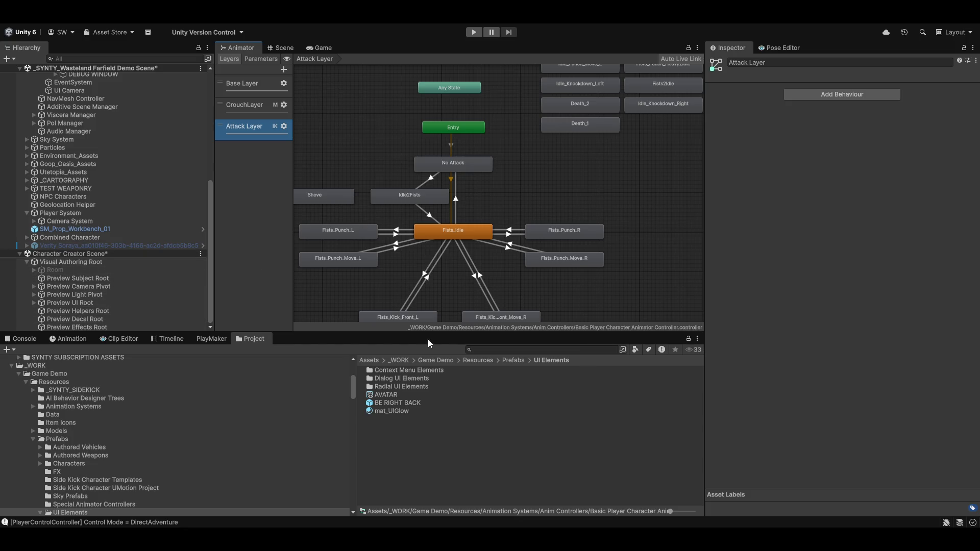
pyautogui.scroll(-1, 449, 261)
pyautogui.scroll(3, 465, 281)
pyautogui.scroll(-4, 439, 280)
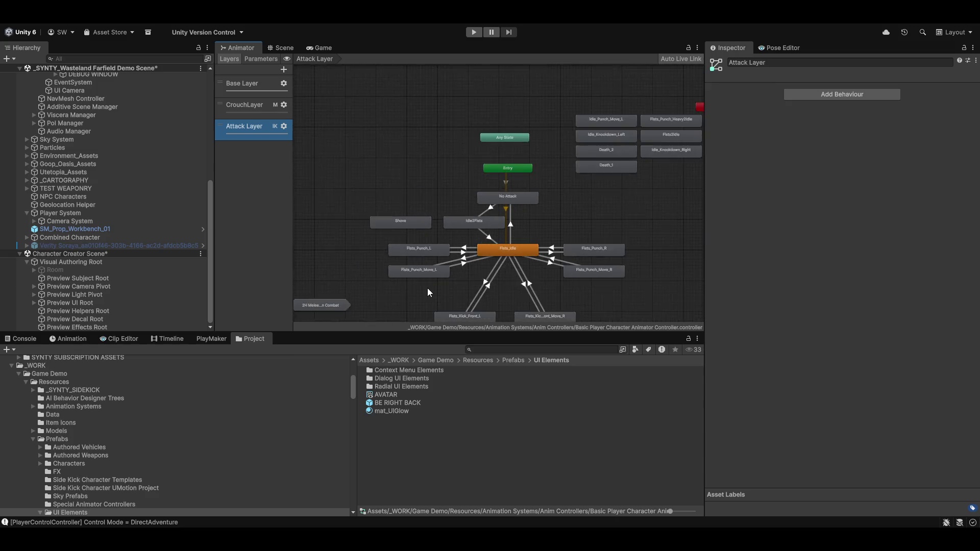
pyautogui.scroll(1, 427, 288)
pyautogui.scroll(3, 455, 285)
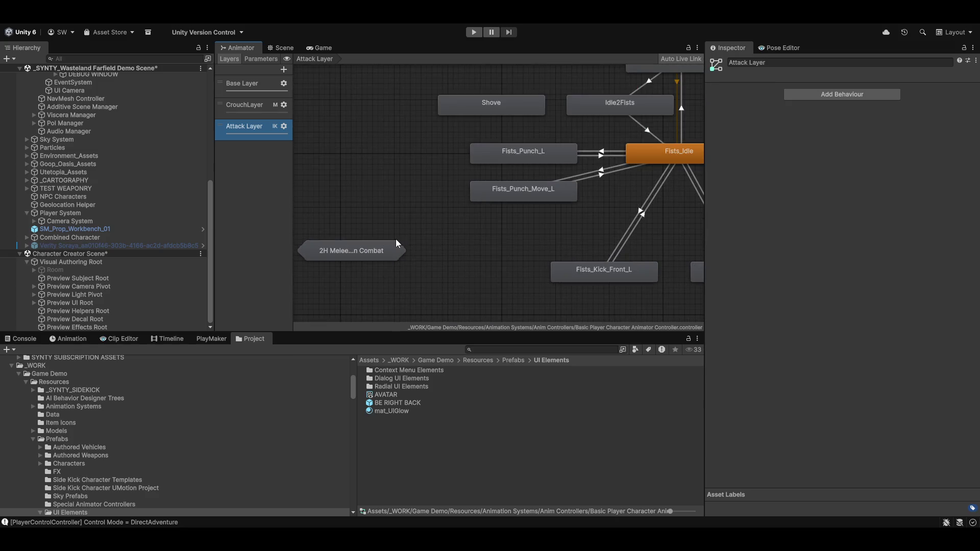
pyautogui.moveTo(460, 246); pyautogui.dragTo(443, 259)
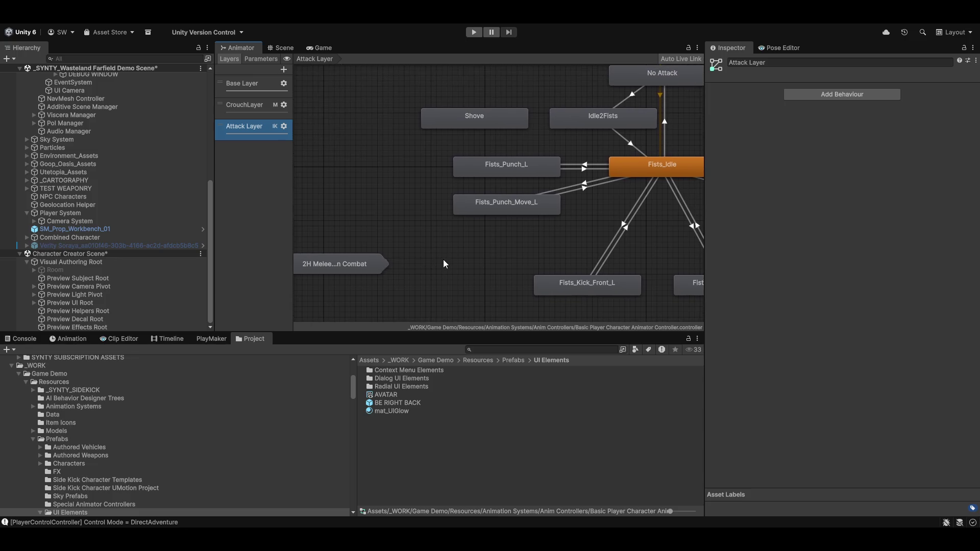
pyautogui.moveTo(333, 265)
pyautogui.mouseDown()
pyautogui.moveTo(383, 269)
pyautogui.moveTo(370, 262)
pyautogui.mouseUp()
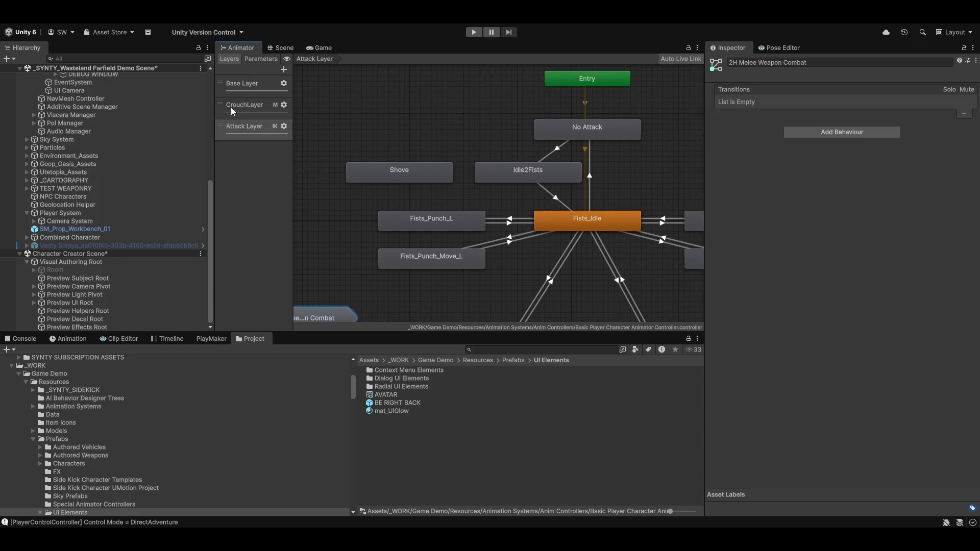
# Step: Disable IK Pass on the Attack Layer, assign Basic Test Character UpperBody Mask, and inspect it
pyautogui.click(284, 126)
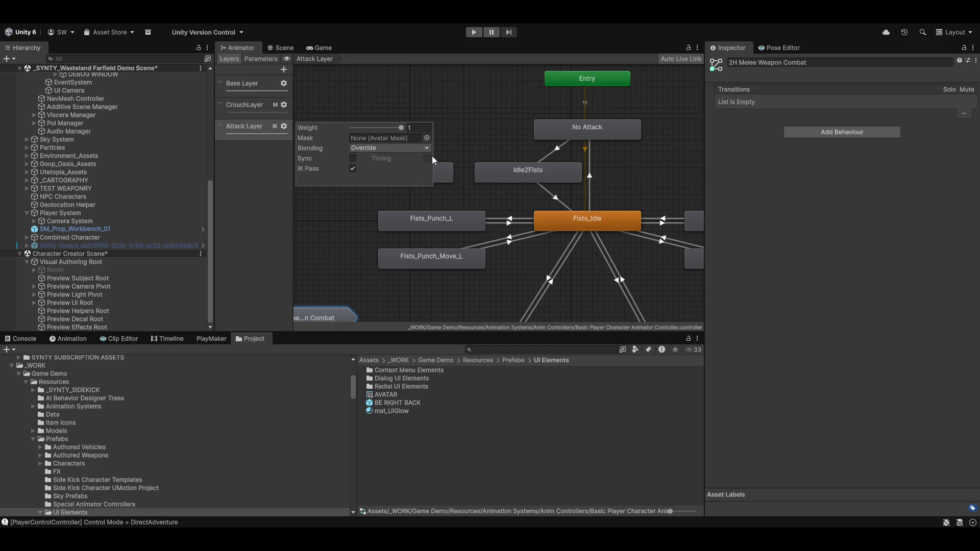
pyautogui.click(353, 169)
pyautogui.click(426, 139)
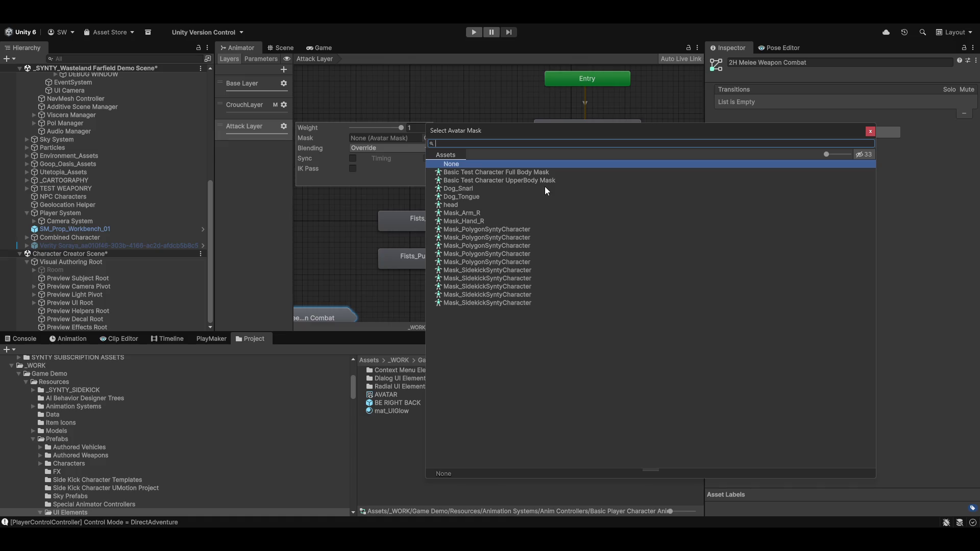
pyautogui.doubleClick(506, 180)
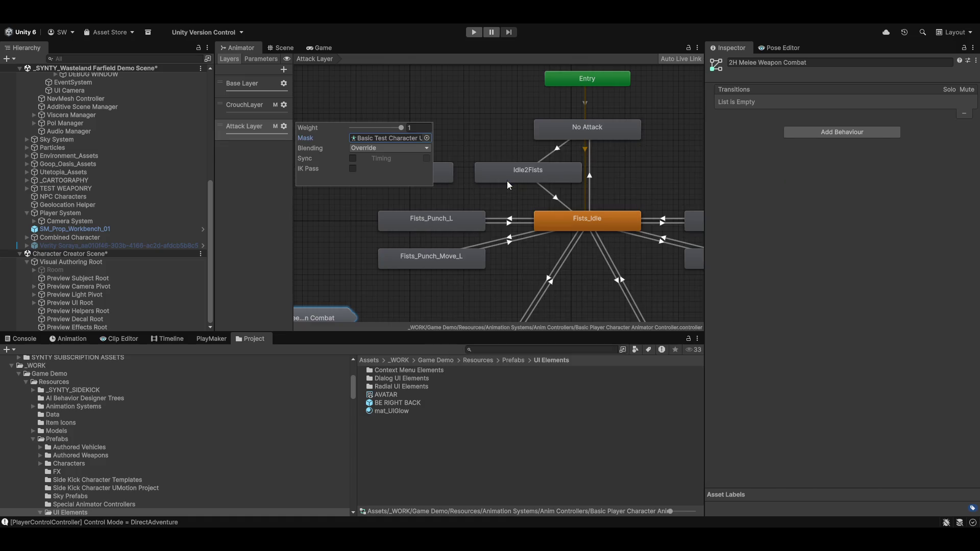
pyautogui.click(381, 137)
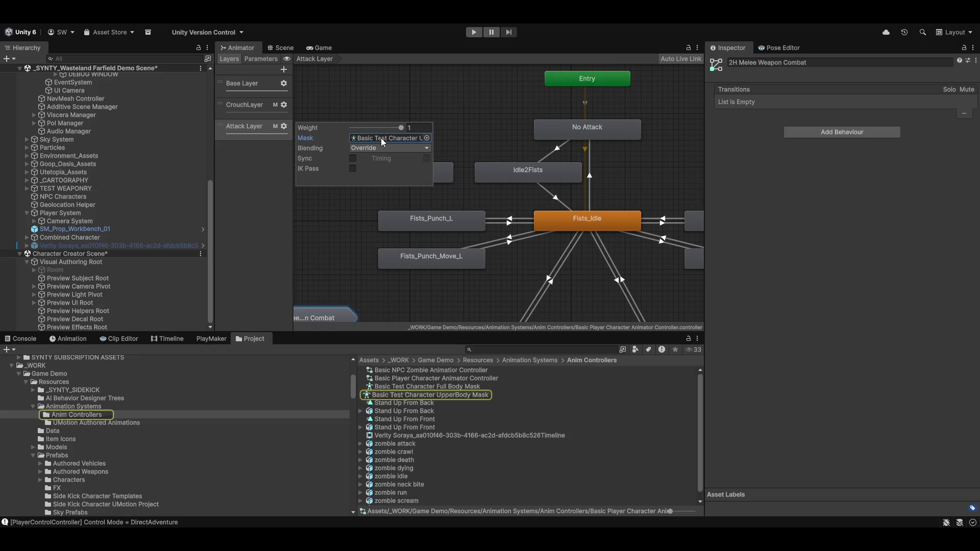
pyautogui.click(392, 394)
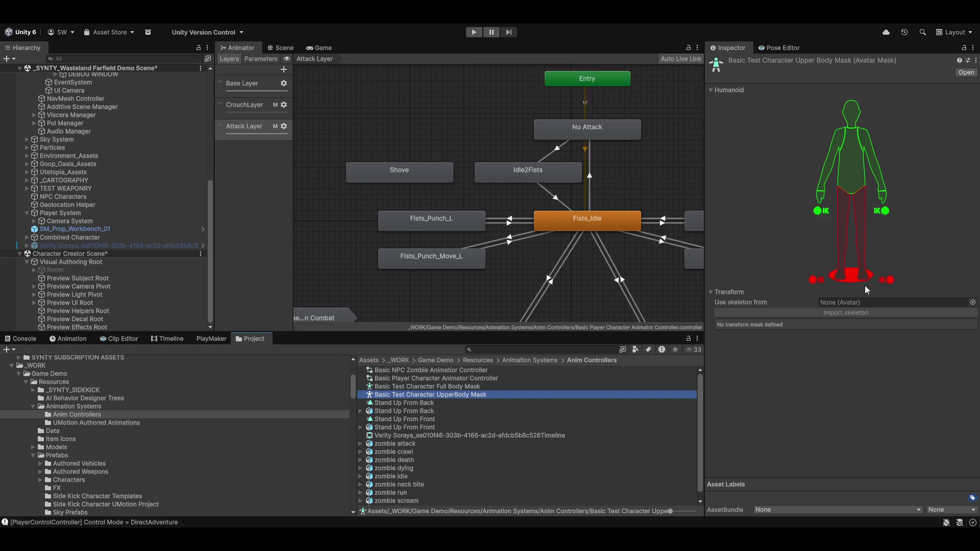
# Step: Enable IK on both the left and right foot of the UpperBody mask
pyautogui.click(817, 280)
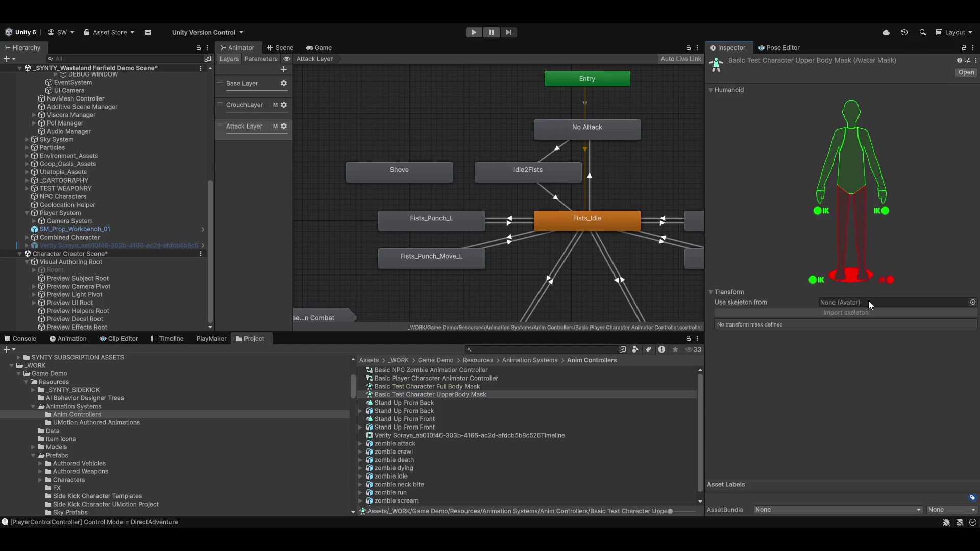
pyautogui.click(888, 280)
pyautogui.scroll(-2, 422, 164)
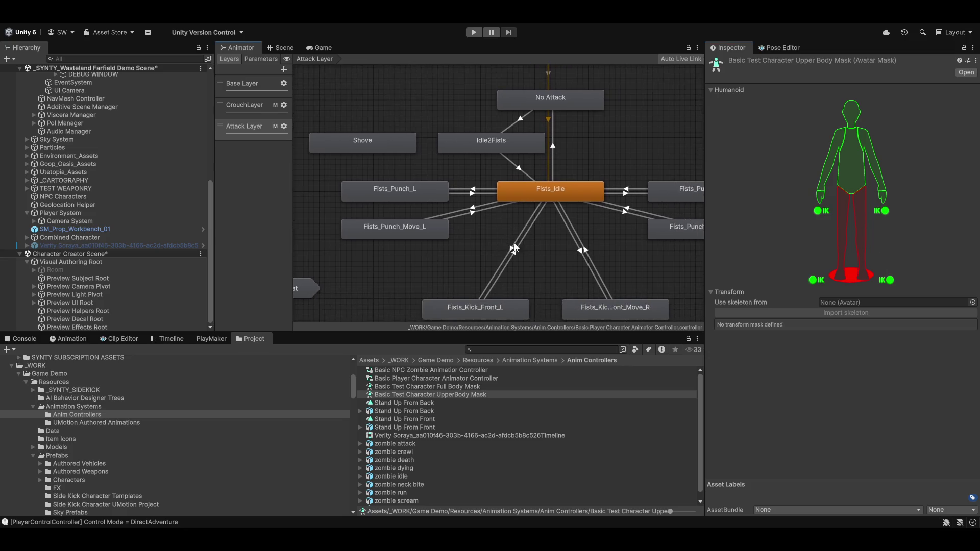
# Step: Keep the Attack Layer's blending at Override and widen the Layers panel
pyautogui.click(284, 127)
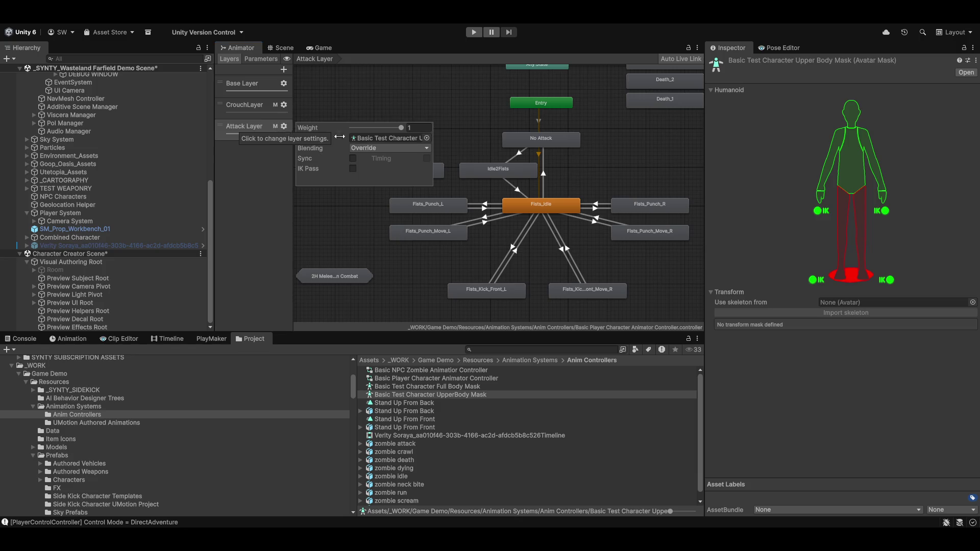
pyautogui.click(375, 148)
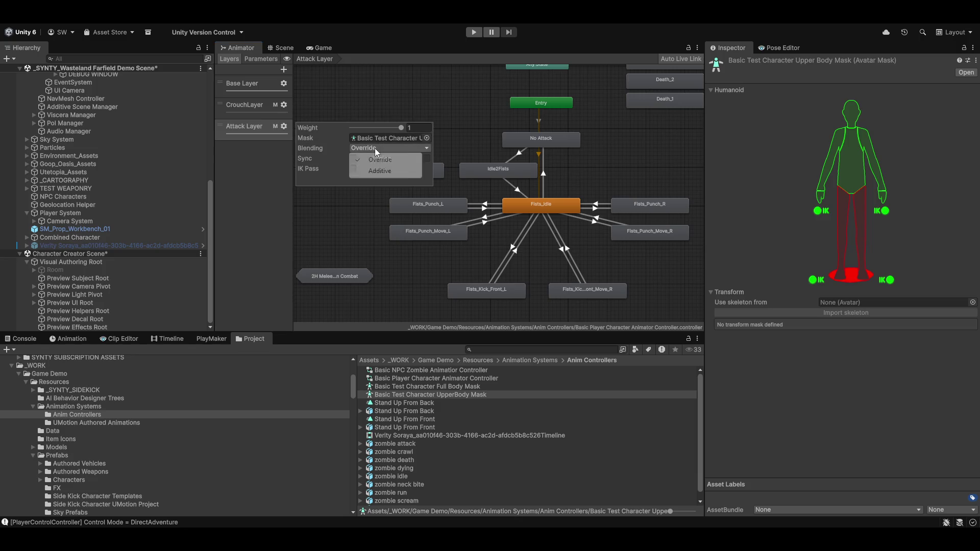
pyautogui.click(309, 178)
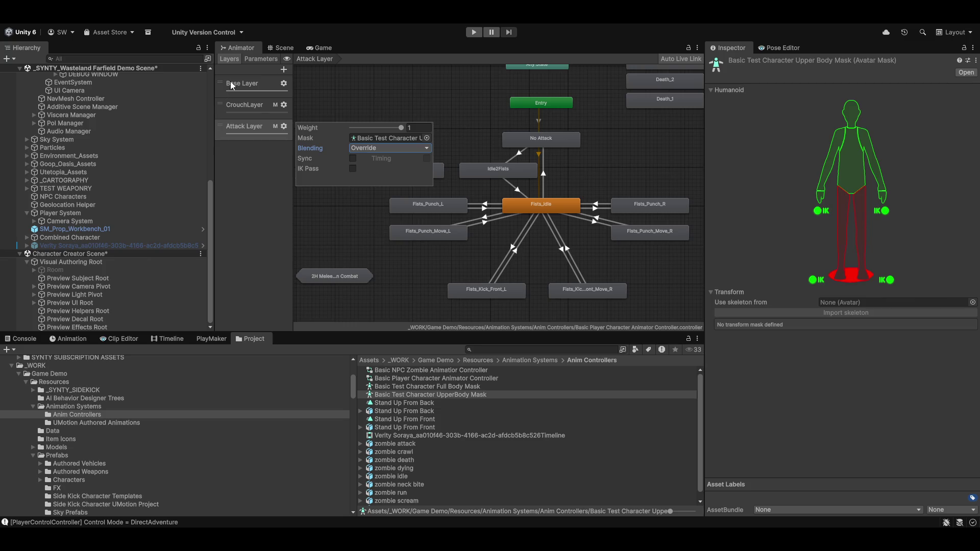
pyautogui.moveTo(291, 154); pyautogui.dragTo(343, 167)
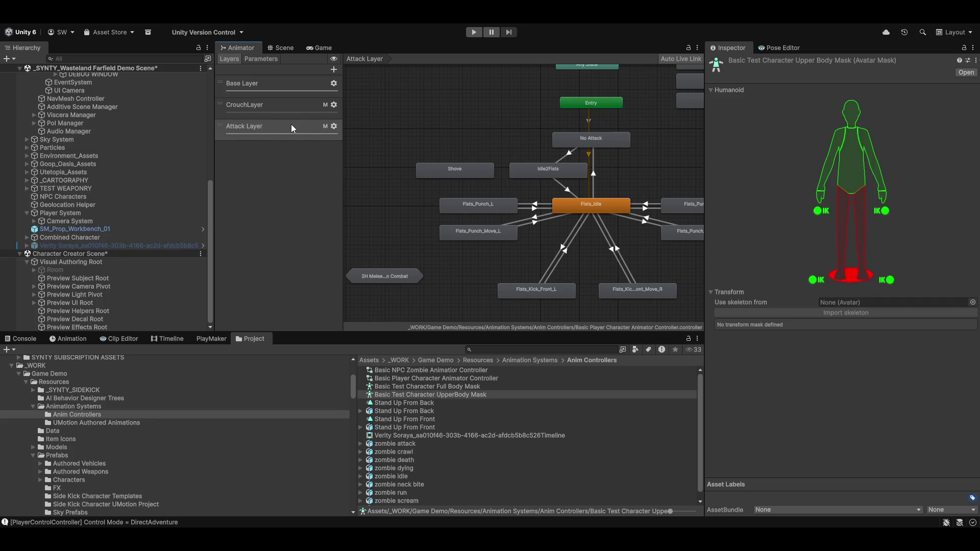
# Step: Open the CrouchLayer's Crouch Locomotion blend tree, then switch to the Base Layer
pyautogui.click(300, 112)
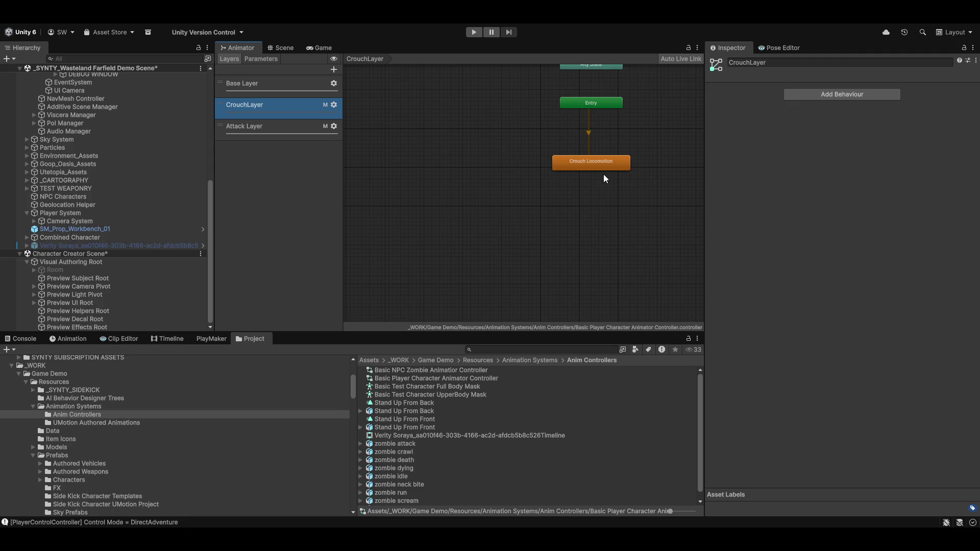
pyautogui.scroll(5, 525, 247)
pyautogui.click(505, 166)
pyautogui.doubleClick(504, 166)
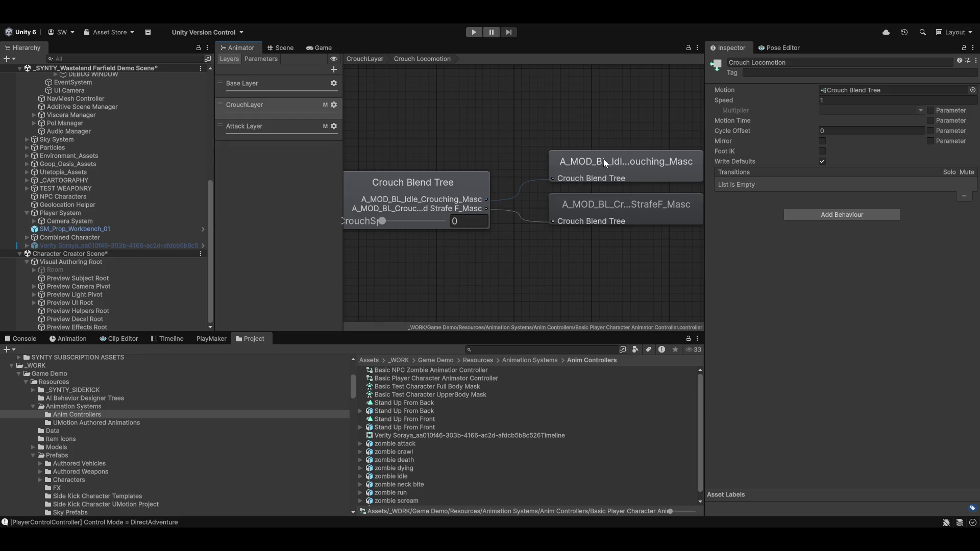
pyautogui.scroll(-3, 541, 228)
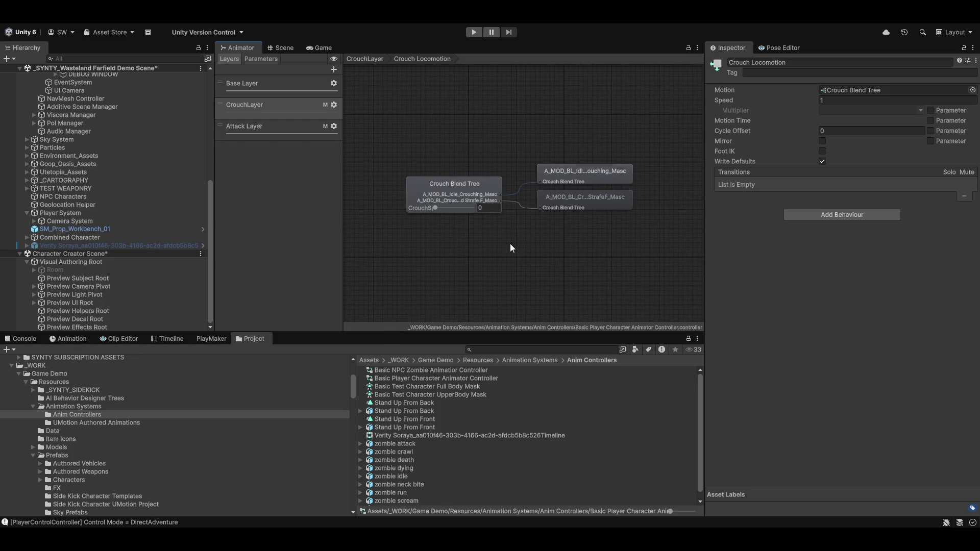
pyautogui.scroll(2, 510, 247)
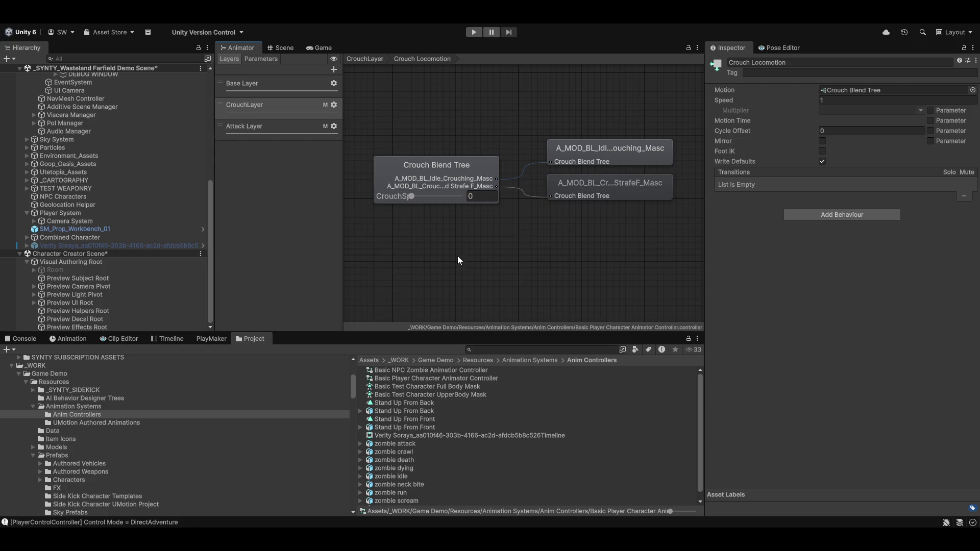
pyautogui.scroll(-2, 511, 243)
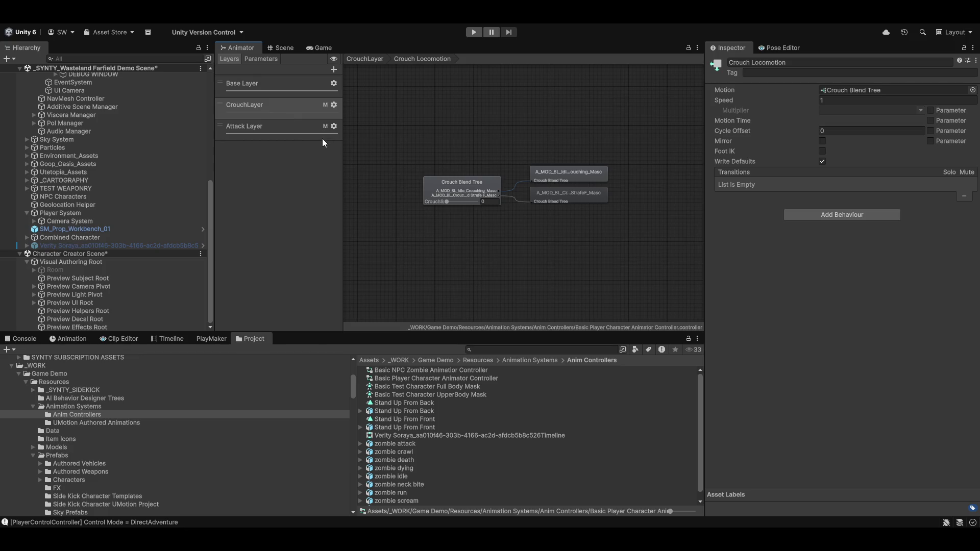
pyautogui.click(295, 88)
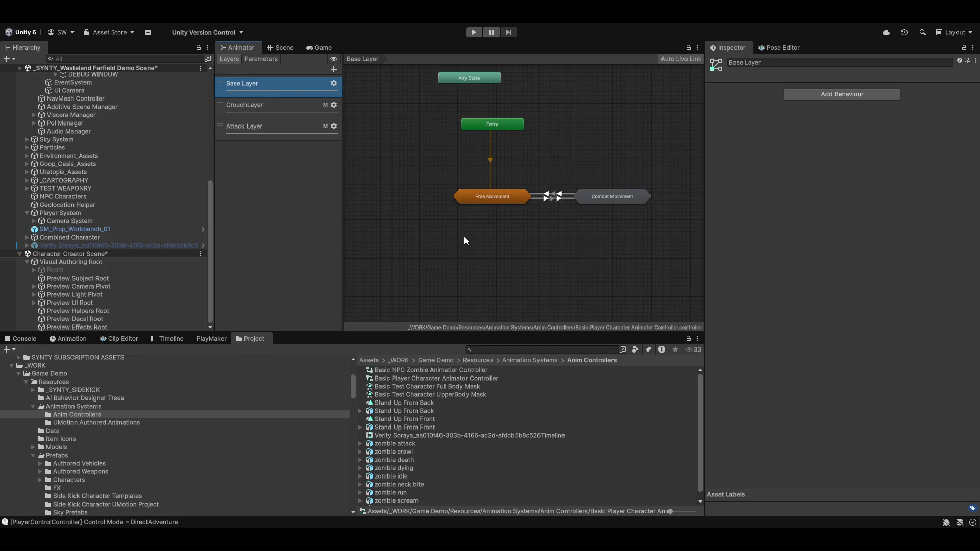
# Step: Pan the Base Layer graph to frame Entry, Free Movement and Combat Movement
pyautogui.scroll(3, 466, 236)
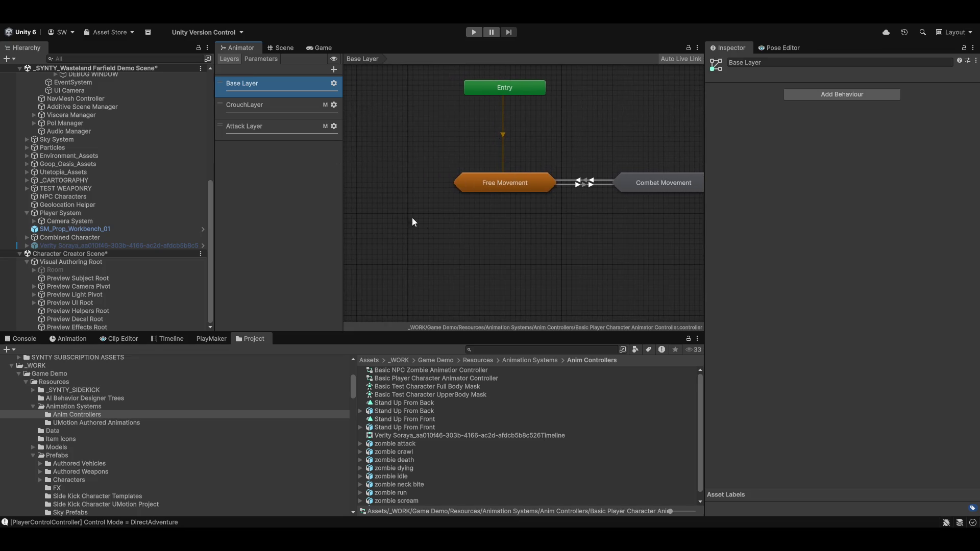
pyautogui.moveTo(462, 199); pyautogui.dragTo(560, 255)
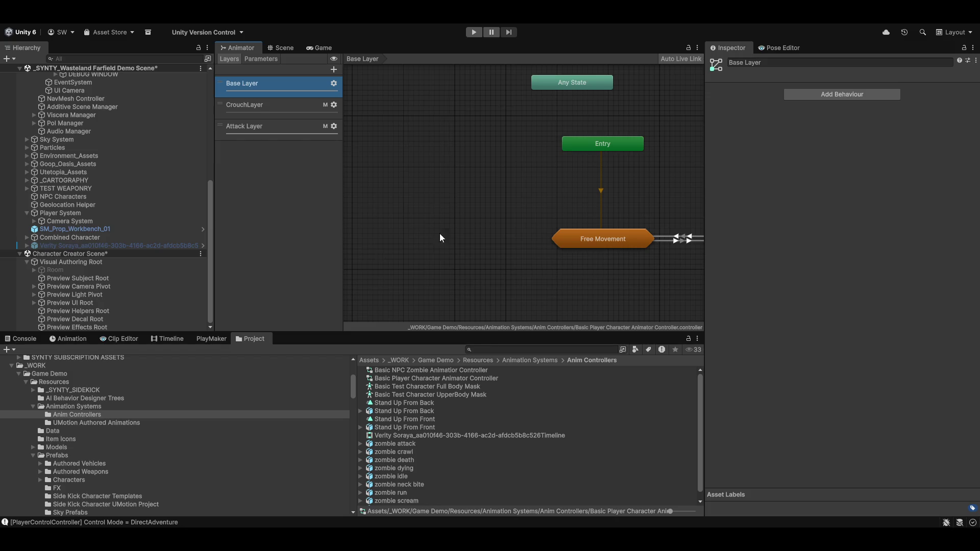
pyautogui.moveTo(488, 213); pyautogui.dragTo(352, 184)
pyautogui.moveTo(456, 273); pyautogui.dragTo(542, 289)
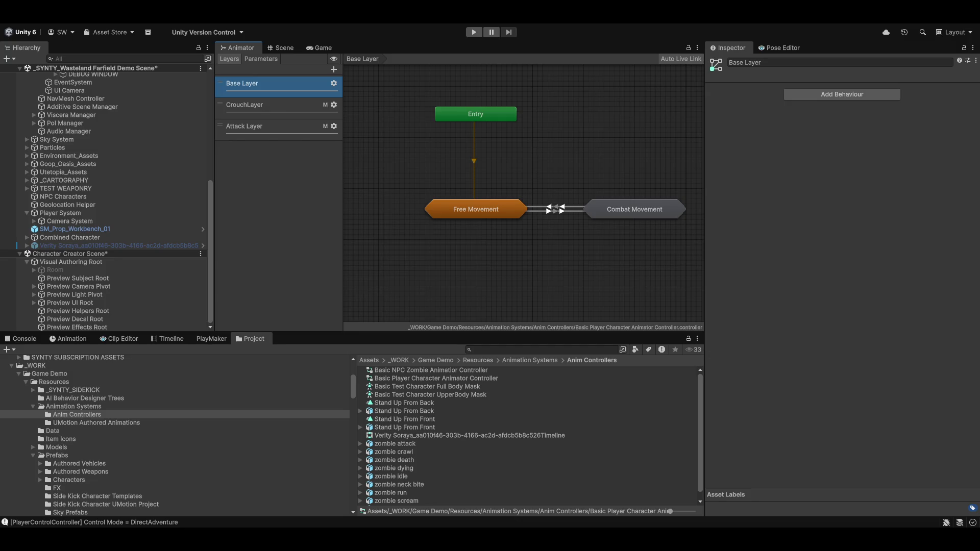
pyautogui.click(284, 46)
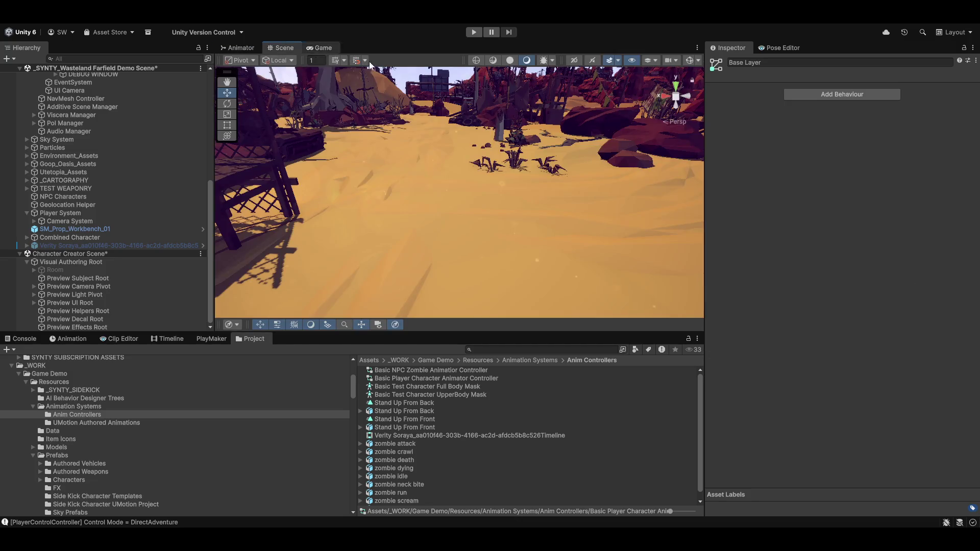
# Step: Play the game in the Game view, control the character, then return to the Animator
pyautogui.click(320, 47)
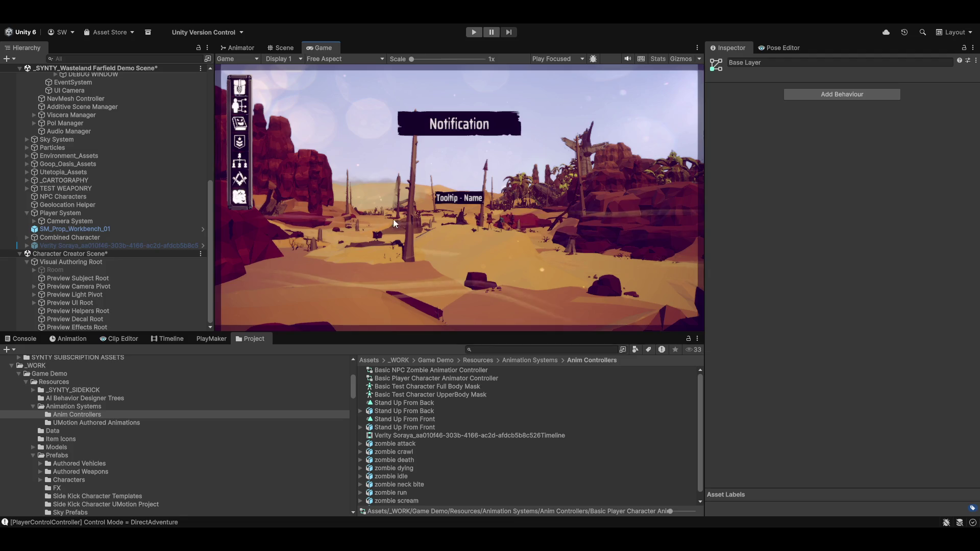
pyautogui.click(474, 32)
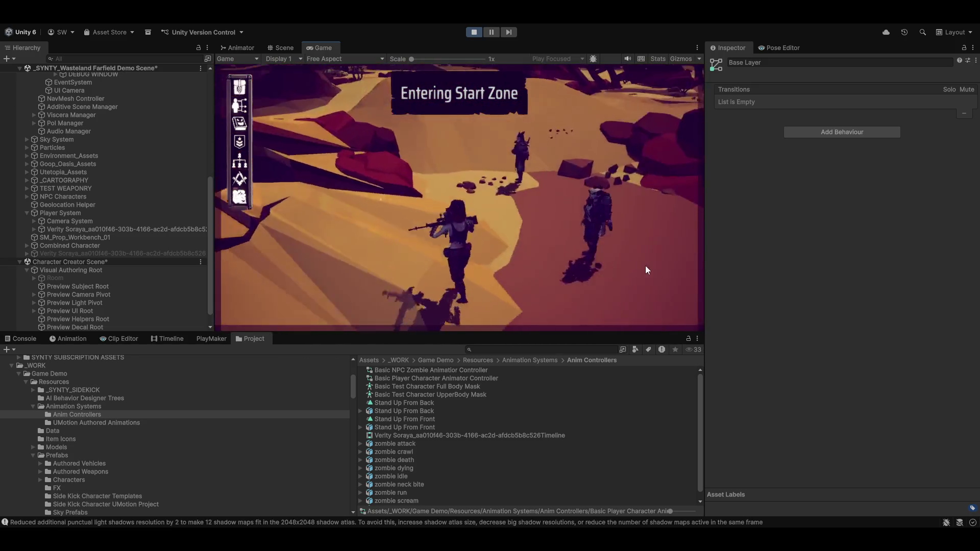
pyautogui.click(550, 186)
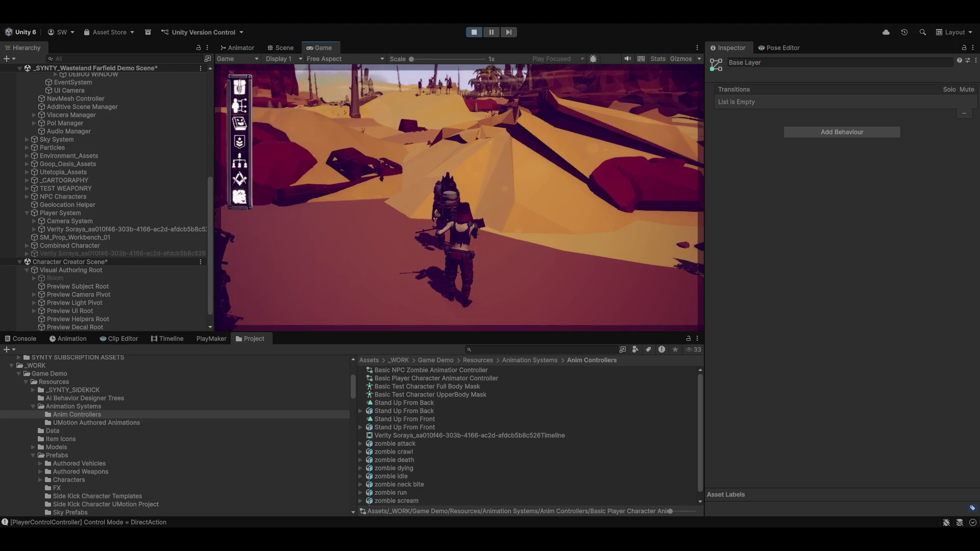
pyautogui.click(249, 47)
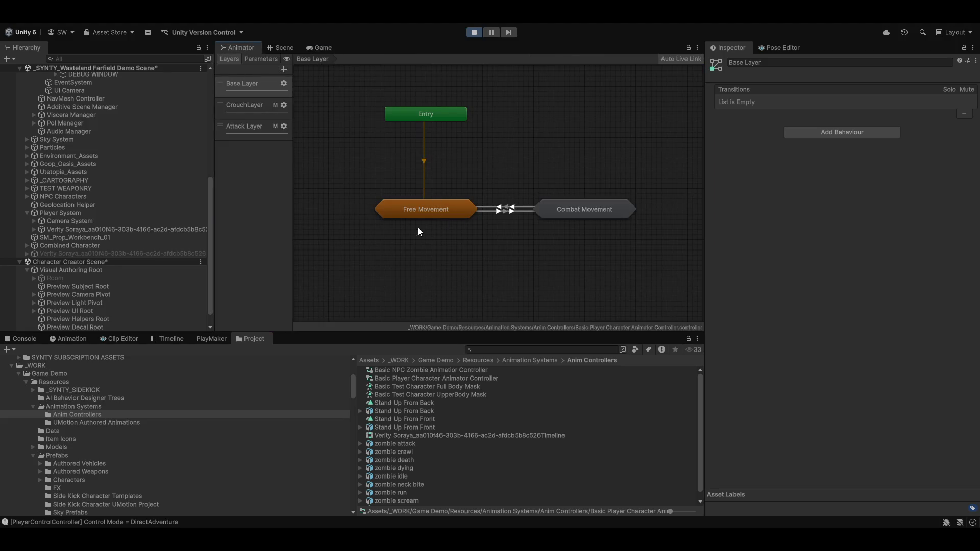
# Step: Show the Attack Layer graph and select all the fist states and transitions
pyautogui.click(256, 123)
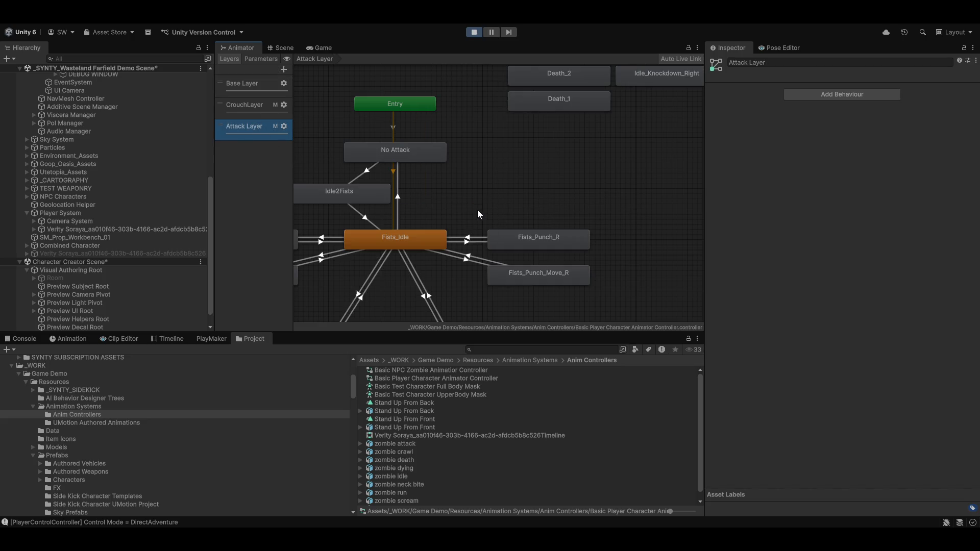
pyautogui.moveTo(467, 199); pyautogui.dragTo(517, 156)
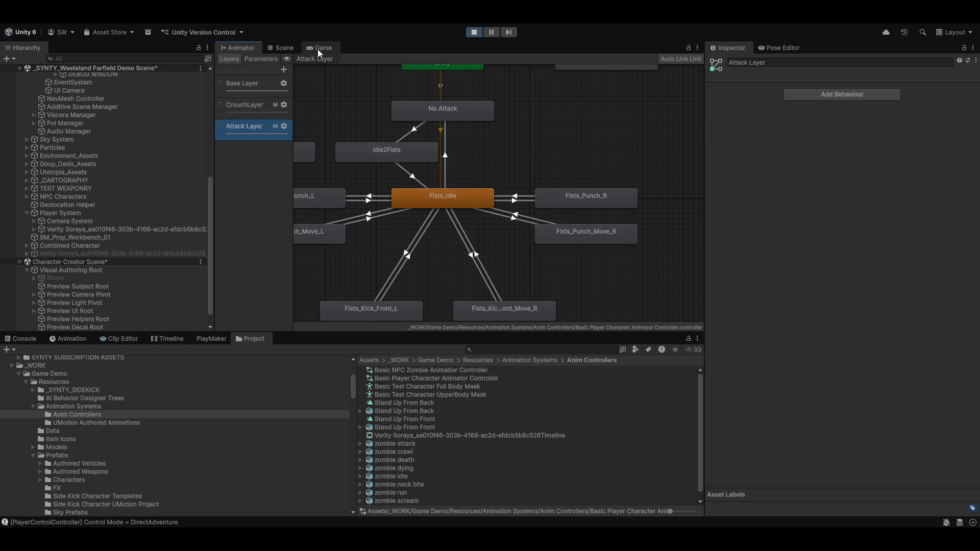
pyautogui.scroll(-5, 432, 262)
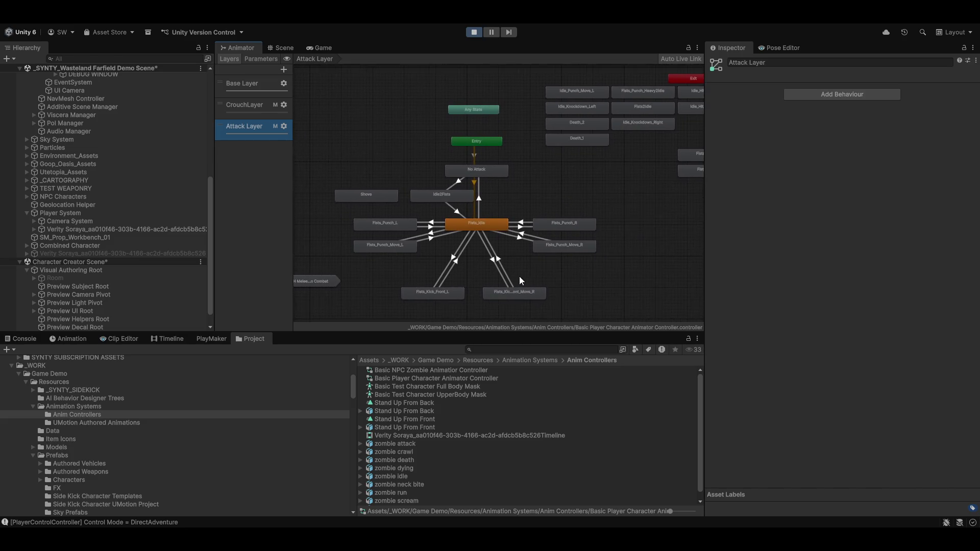
pyautogui.scroll(4, 446, 225)
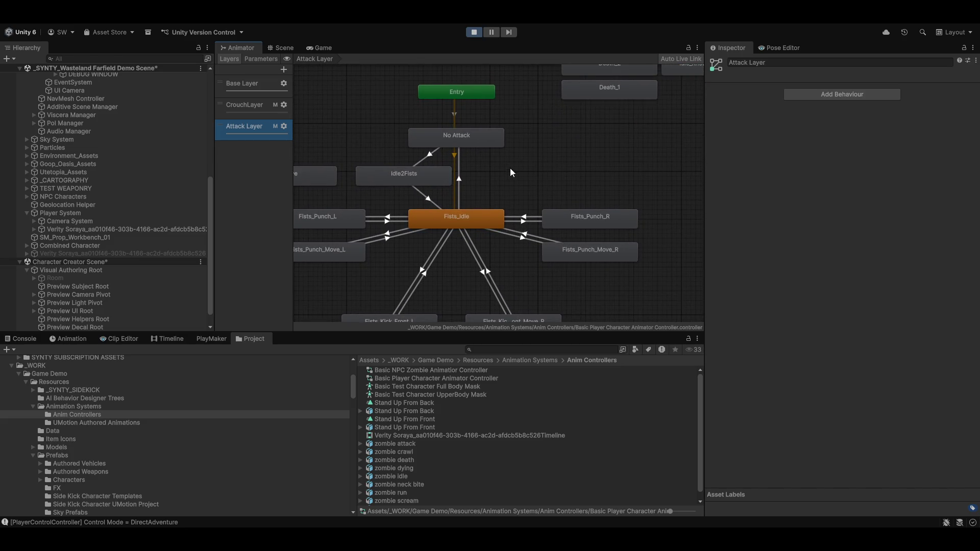
pyautogui.scroll(-2, 536, 249)
pyautogui.moveTo(379, 222); pyautogui.dragTo(442, 177)
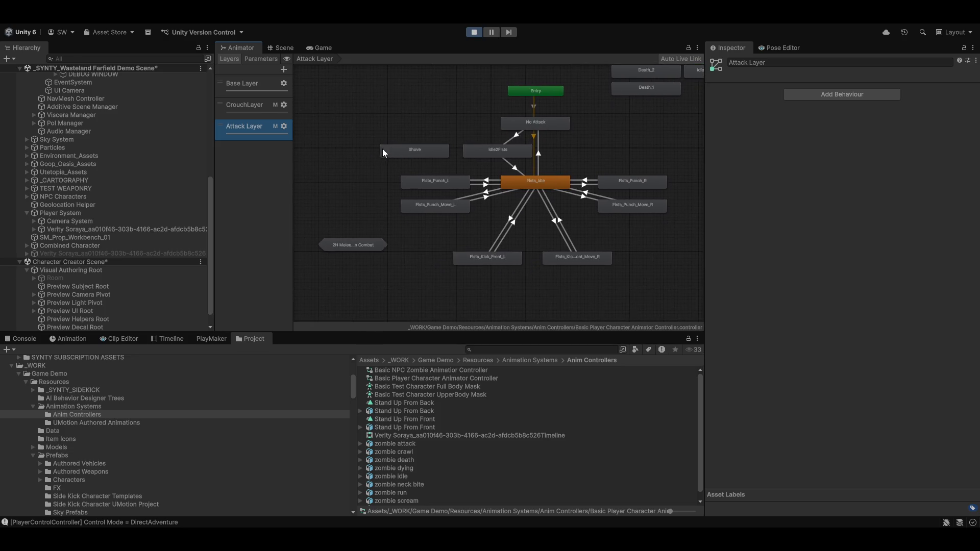
pyautogui.moveTo(359, 143)
pyautogui.mouseDown()
pyautogui.moveTo(602, 264)
pyautogui.moveTo(651, 260)
pyautogui.mouseUp()
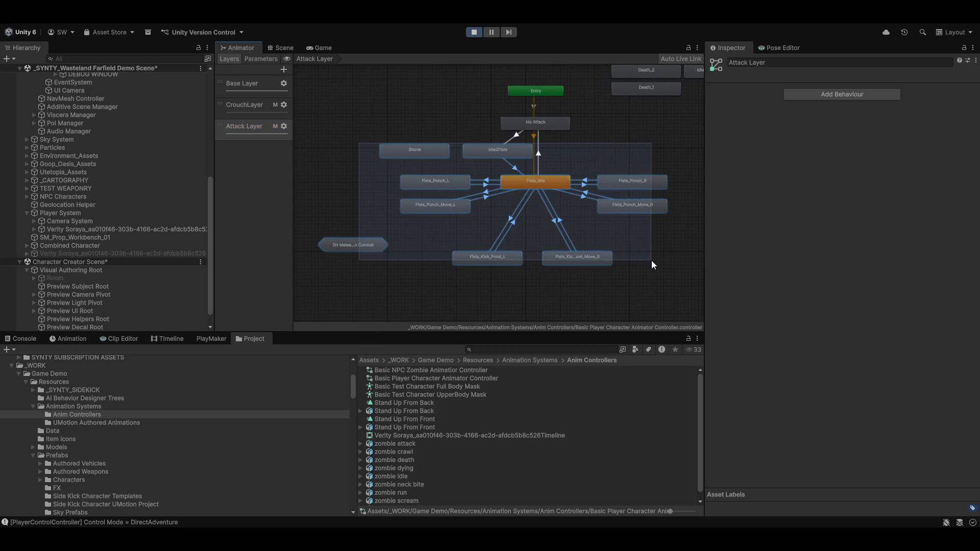
# Step: Move the 2H Melee Weapon Combat sub-state machine node up and left
pyautogui.click(353, 245)
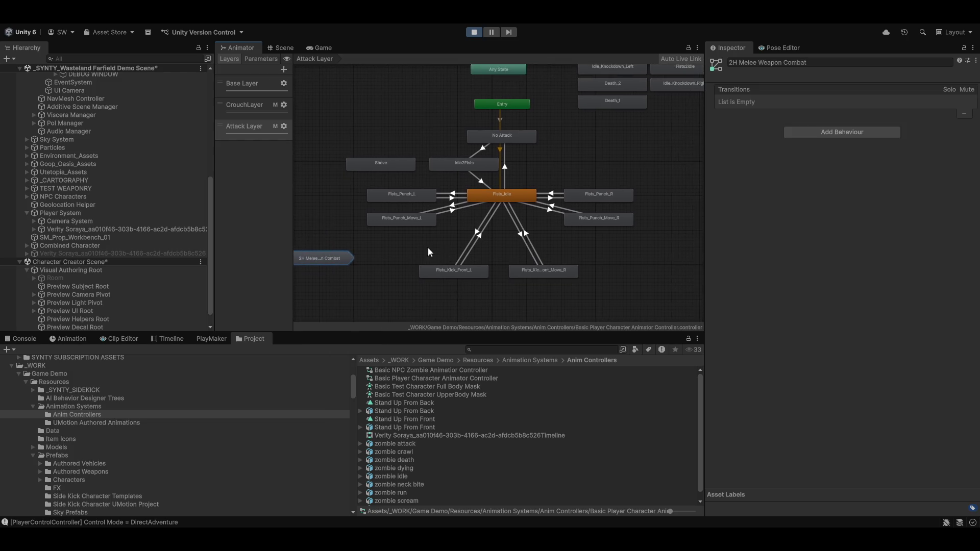
pyautogui.scroll(3, 418, 247)
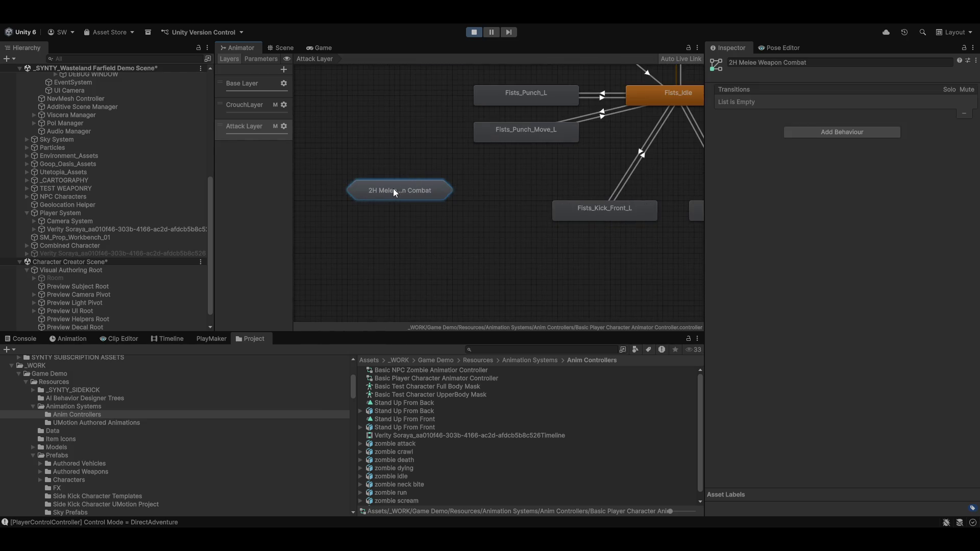
pyautogui.moveTo(395, 191); pyautogui.dragTo(363, 97)
pyautogui.rightClick(403, 234)
# Step: Create a new sub-state machine in the Attack Layer graph and drag it into place
pyautogui.moveTo(453, 242)
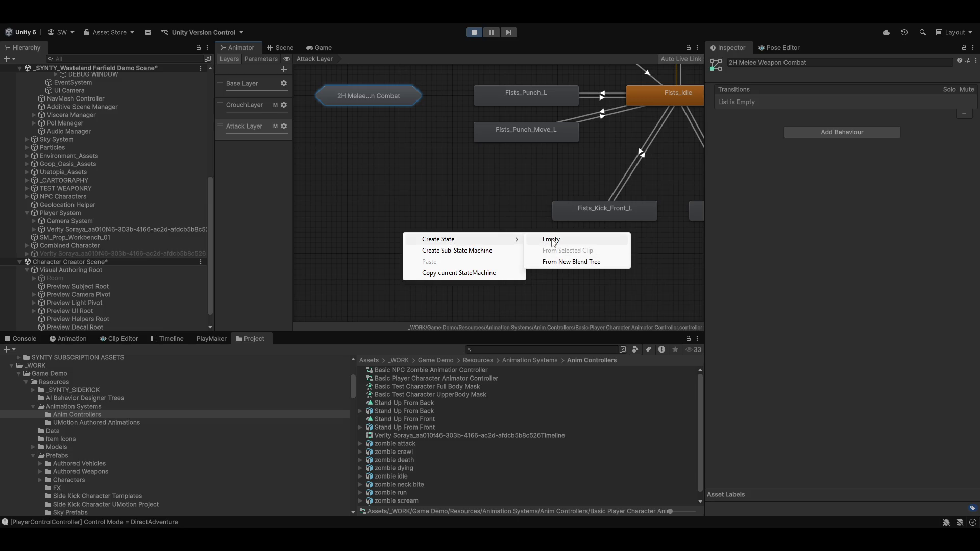
pyautogui.click(465, 250)
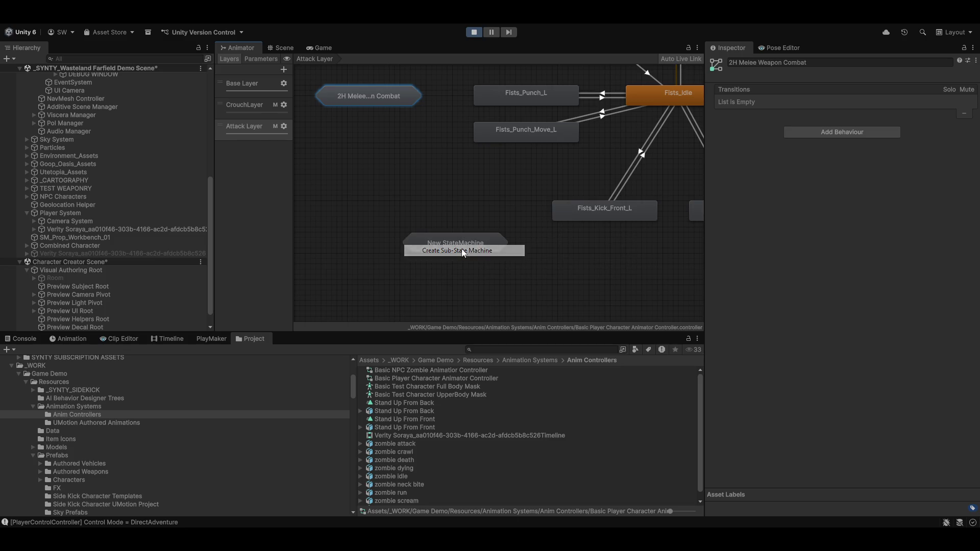
pyautogui.moveTo(455, 243)
pyautogui.mouseDown()
pyautogui.moveTo(397, 197)
pyautogui.moveTo(413, 193)
pyautogui.mouseUp()
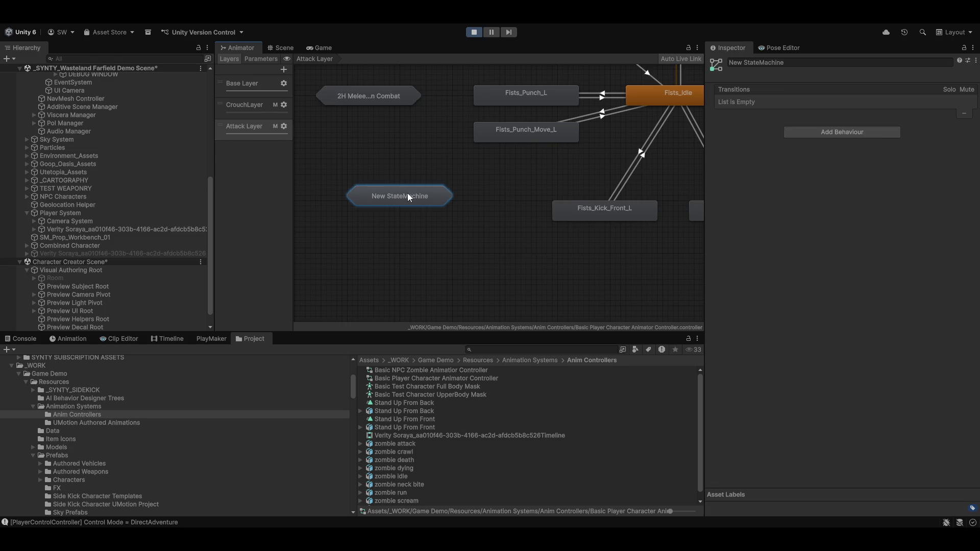
# Step: Rename the sub-state machine to 'Hand to Hand Melee' and return to the Attack Layer
pyautogui.doubleClick(408, 193)
pyautogui.click(803, 62)
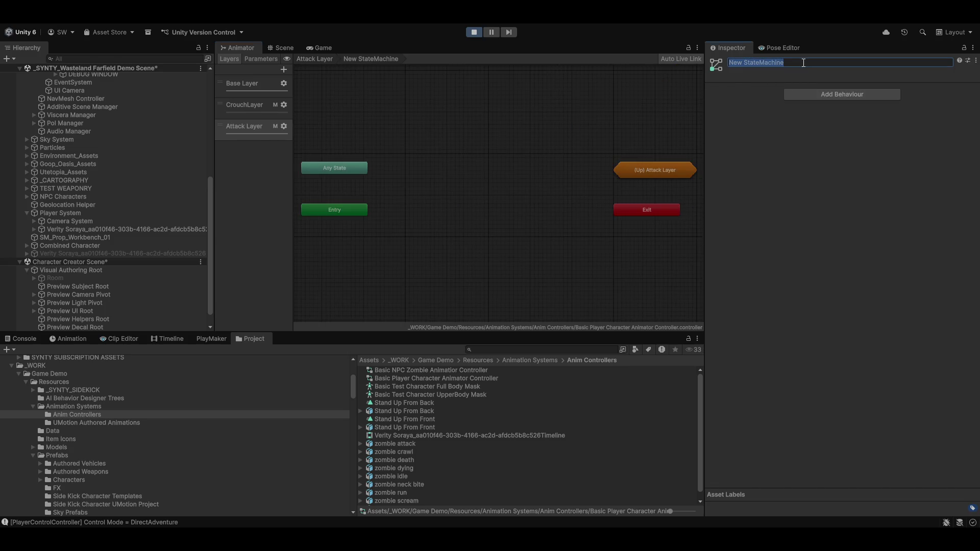
pyautogui.write('Hand to')
pyautogui.write(' Hand ')
pyautogui.write('Mel')
pyautogui.write('ee')
pyautogui.press('Return')
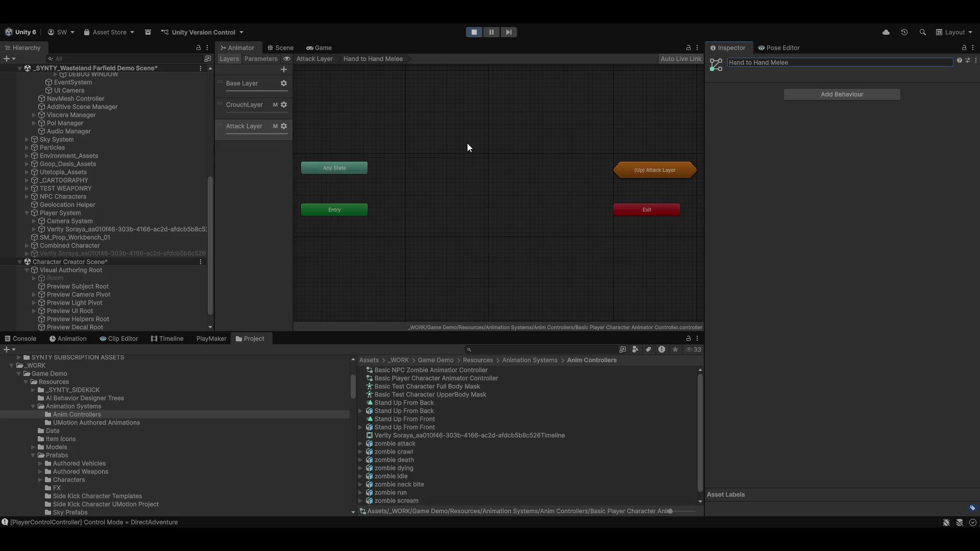
pyautogui.click(323, 59)
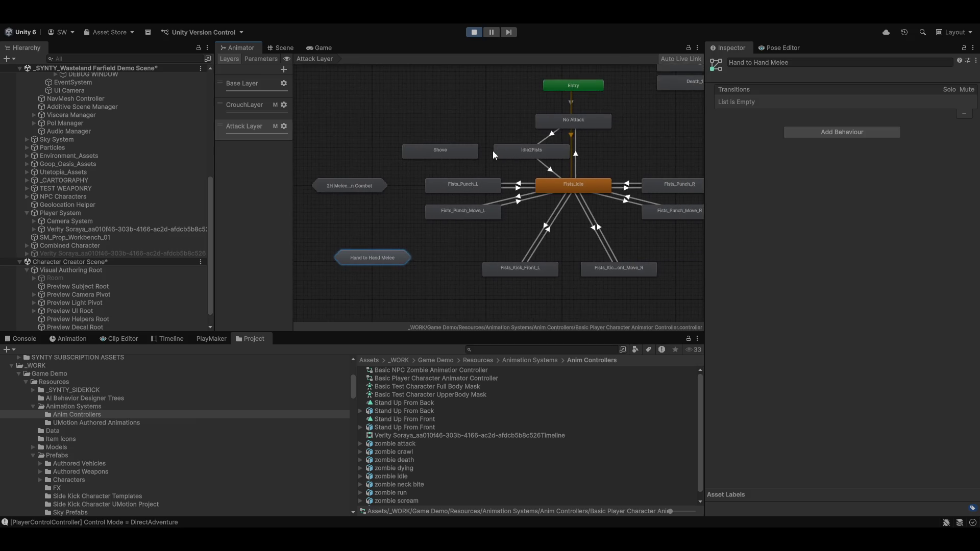
# Step: Move all the Fists states and their transitions onto the Hand to Hand Melee sub-state machine
pyautogui.moveTo(494, 151)
pyautogui.mouseDown()
pyautogui.moveTo(645, 314)
pyautogui.moveTo(658, 302)
pyautogui.mouseUp()
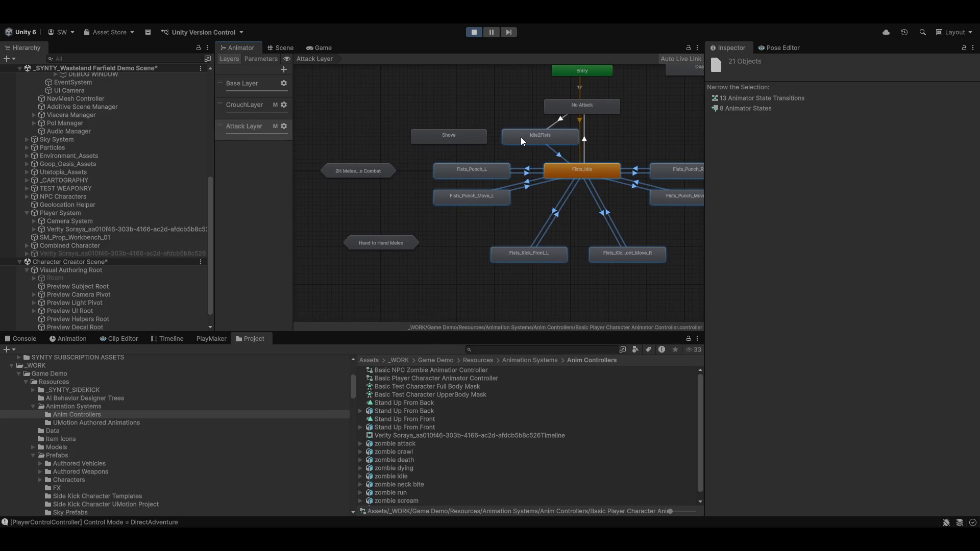
pyautogui.moveTo(522, 137)
pyautogui.mouseDown()
pyautogui.moveTo(372, 242)
pyautogui.moveTo(579, 171)
pyautogui.moveTo(476, 257)
pyautogui.mouseUp()
pyautogui.scroll(4, 485, 253)
# Step: Inside Hand to Hand Melee, centre Fists_Idle with (Up) Attack Layer on top and kicks beside it
pyautogui.doubleClick(507, 210)
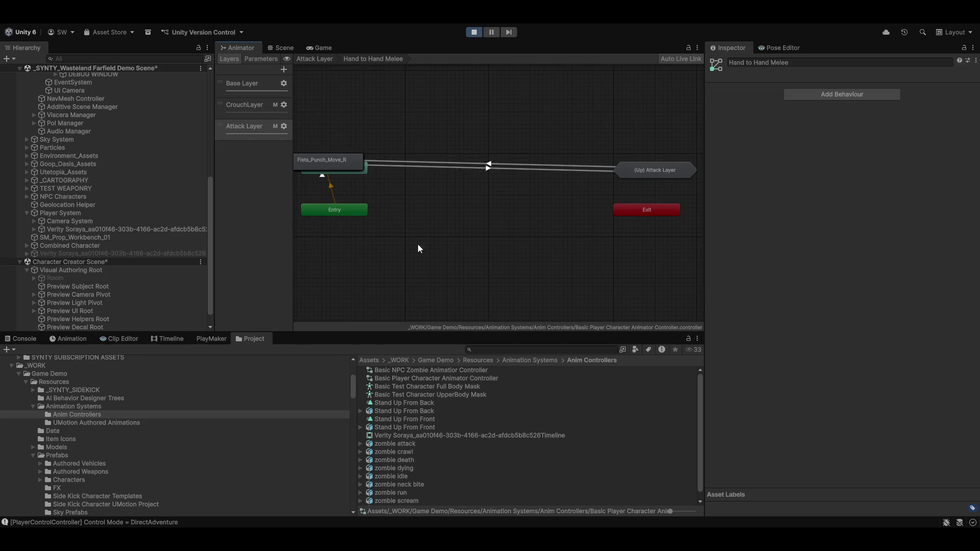
pyautogui.click(482, 217)
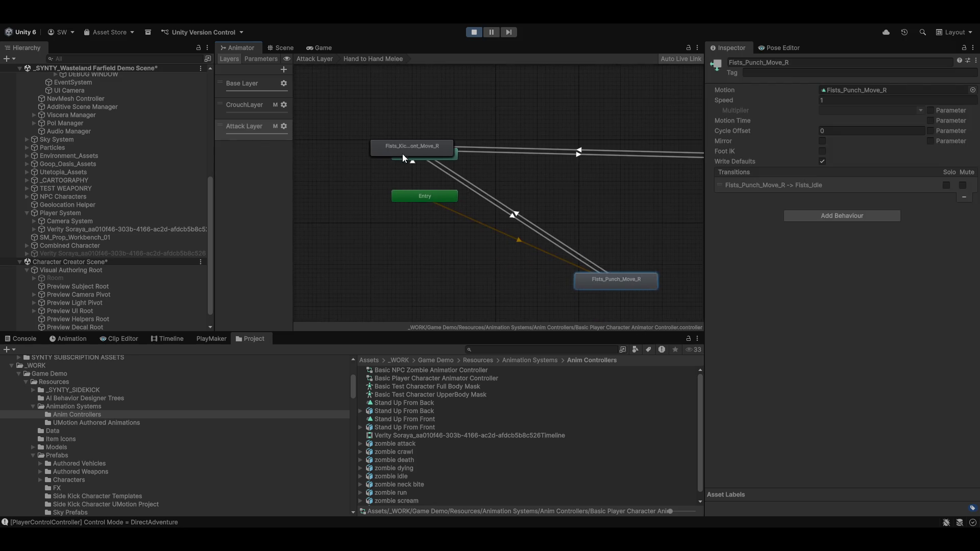
pyautogui.moveTo(402, 154)
pyautogui.mouseDown()
pyautogui.moveTo(532, 204)
pyautogui.moveTo(589, 209)
pyautogui.moveTo(568, 169)
pyautogui.moveTo(568, 114)
pyautogui.mouseUp()
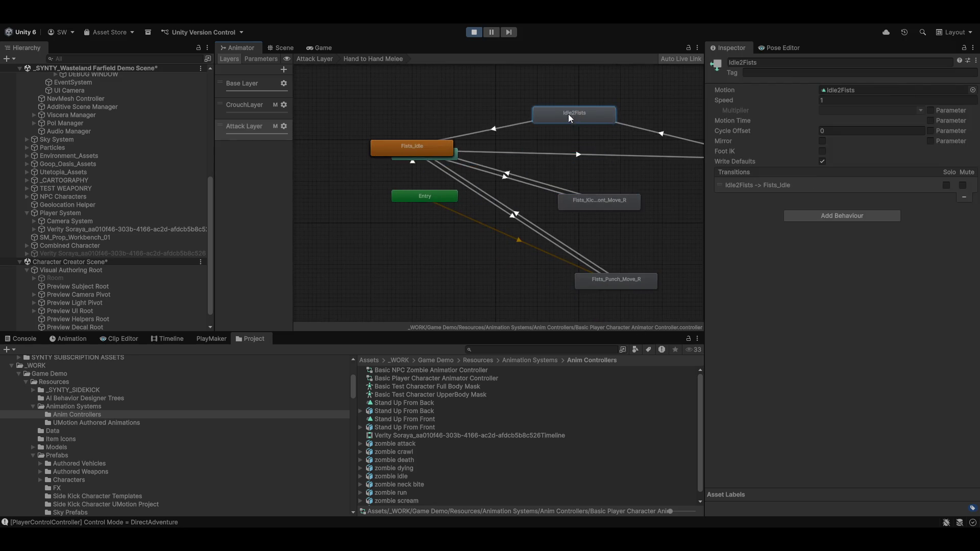
pyautogui.moveTo(415, 147)
pyautogui.mouseDown()
pyautogui.moveTo(587, 134)
pyautogui.moveTo(552, 173)
pyautogui.moveTo(582, 150)
pyautogui.mouseUp()
pyautogui.moveTo(595, 205); pyautogui.dragTo(471, 207)
pyautogui.moveTo(618, 146)
pyautogui.mouseDown()
pyautogui.moveTo(575, 82)
pyautogui.moveTo(459, 61)
pyautogui.mouseUp()
pyautogui.moveTo(456, 145); pyautogui.dragTo(503, 225)
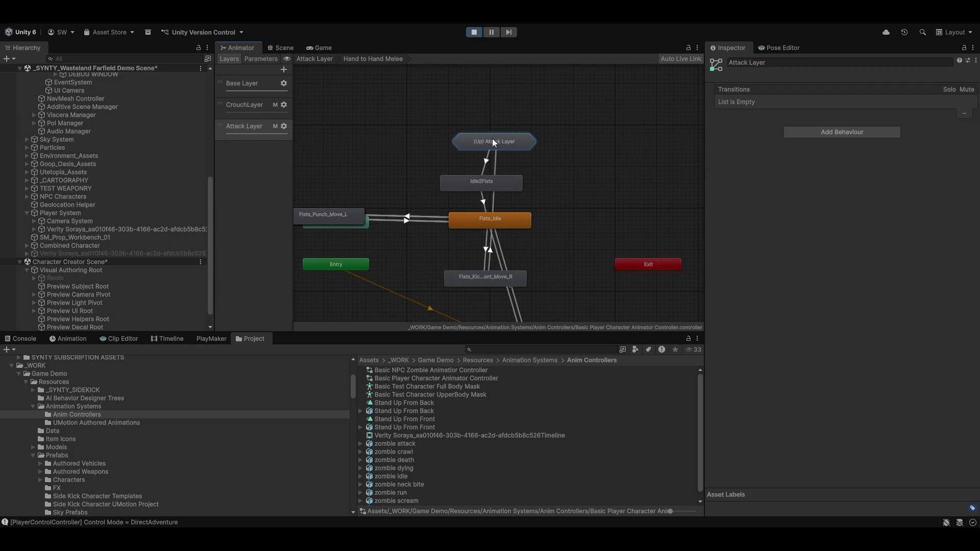
pyautogui.moveTo(492, 139)
pyautogui.mouseDown()
pyautogui.moveTo(494, 100)
pyautogui.moveTo(479, 108)
pyautogui.mouseUp()
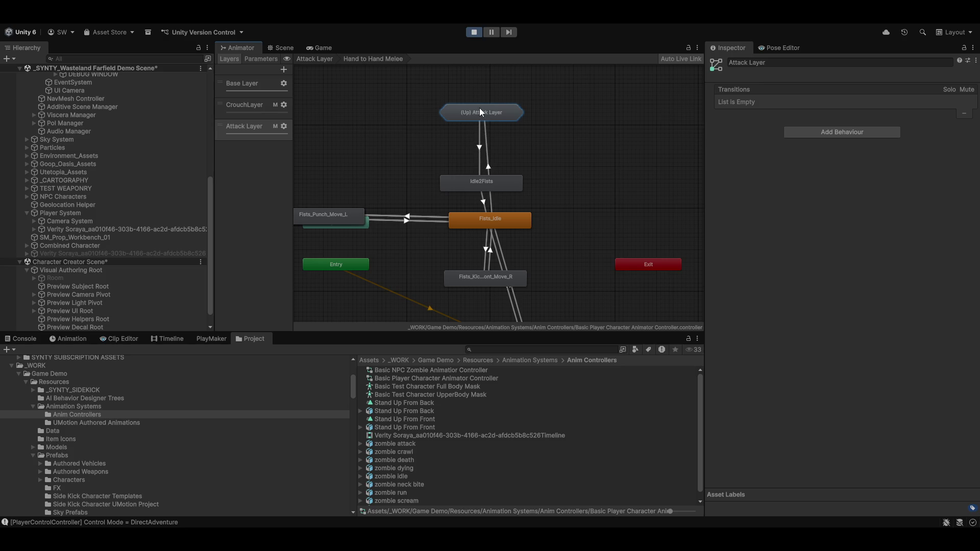
pyautogui.moveTo(487, 288)
pyautogui.mouseDown()
pyautogui.moveTo(552, 228)
pyautogui.moveTo(509, 216)
pyautogui.moveTo(523, 218)
pyautogui.mouseUp()
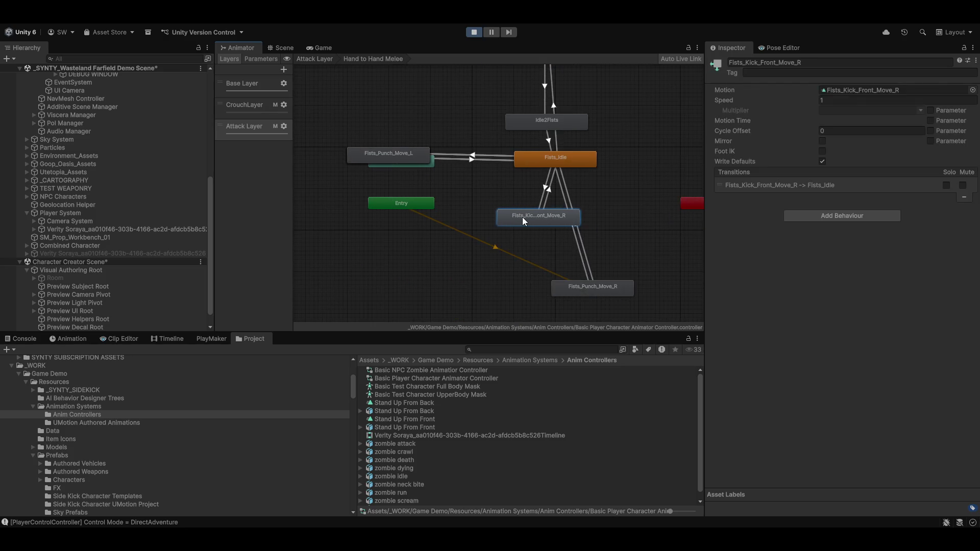
pyautogui.moveTo(599, 286)
pyautogui.mouseDown()
pyautogui.moveTo(627, 262)
pyautogui.moveTo(630, 219)
pyautogui.mouseUp()
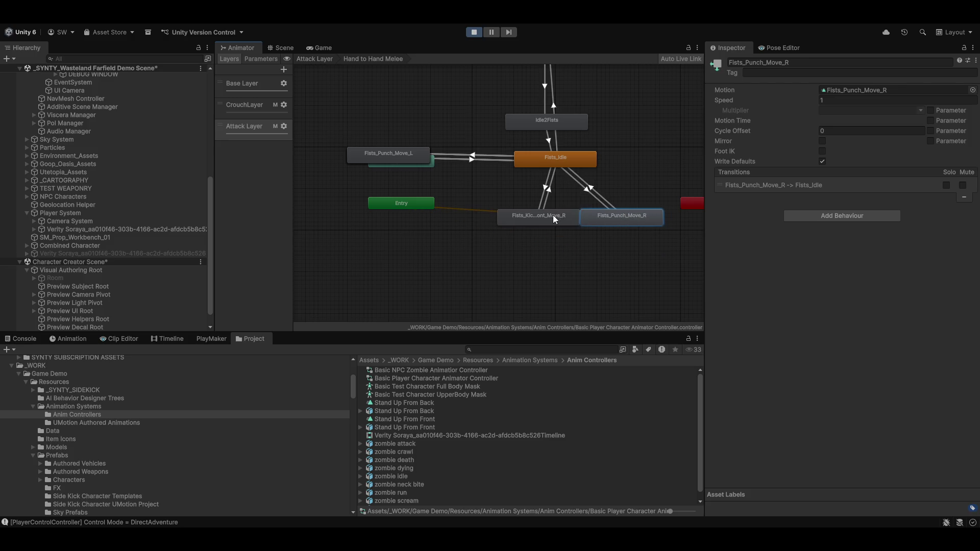
pyautogui.moveTo(555, 219)
pyautogui.mouseDown()
pyautogui.moveTo(522, 218)
pyautogui.moveTo(673, 161)
pyautogui.mouseUp()
# Step: Place Fists_Punch_Move_L and Fists_Punch_L near Entry, Fists_Punch_R beside Fists_Idle, and raise Fists_Kick_Front_Move_R
pyautogui.click(616, 226)
pyautogui.press('f')
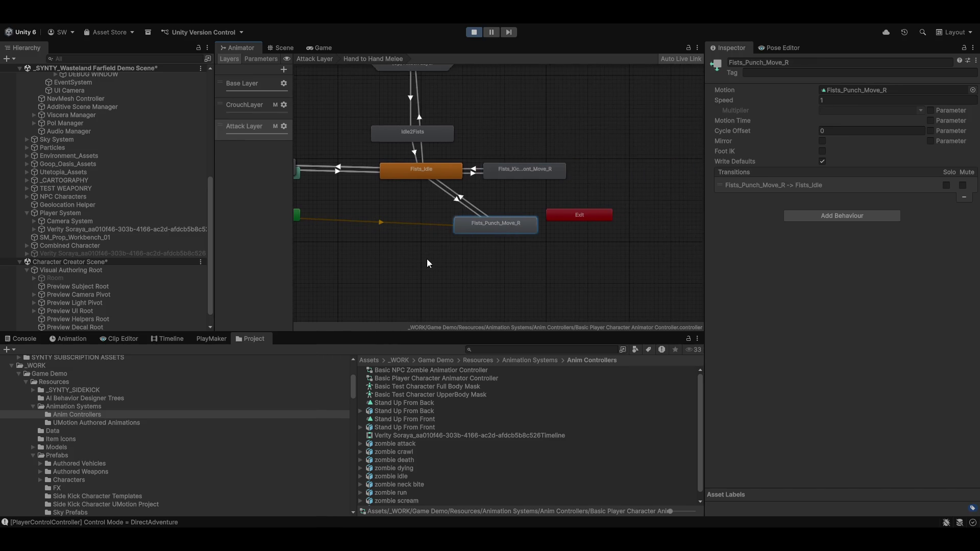
pyautogui.hscroll(-5, 426, 258)
pyautogui.moveTo(473, 167)
pyautogui.mouseDown()
pyautogui.moveTo(470, 180)
pyautogui.moveTo(506, 231)
pyautogui.moveTo(530, 215)
pyautogui.mouseUp()
pyautogui.moveTo(451, 156)
pyautogui.mouseDown()
pyautogui.moveTo(510, 191)
pyautogui.moveTo(537, 186)
pyautogui.mouseUp()
pyautogui.hscroll(2, 537, 185)
pyautogui.moveTo(376, 178)
pyautogui.mouseDown()
pyautogui.moveTo(519, 179)
pyautogui.moveTo(645, 216)
pyautogui.moveTo(632, 206)
pyautogui.moveTo(648, 204)
pyautogui.moveTo(363, 182)
pyautogui.moveTo(440, 187)
pyautogui.moveTo(511, 230)
pyautogui.moveTo(640, 141)
pyautogui.moveTo(440, 179)
pyautogui.moveTo(428, 161)
pyautogui.moveTo(437, 157)
pyautogui.mouseUp()
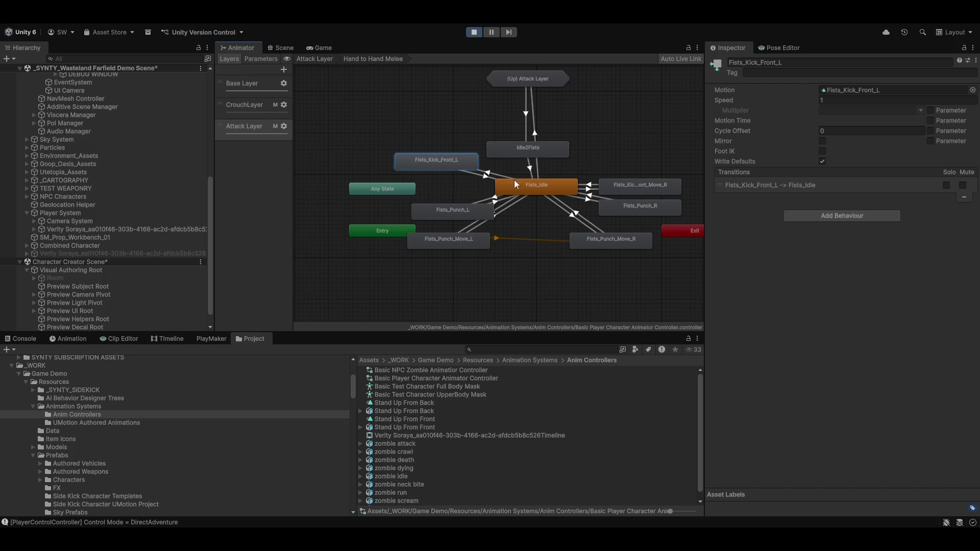
pyautogui.press('a')
pyautogui.moveTo(581, 209)
pyautogui.mouseDown()
pyautogui.moveTo(574, 182)
pyautogui.moveTo(580, 197)
pyautogui.moveTo(583, 186)
pyautogui.moveTo(601, 186)
pyautogui.moveTo(593, 179)
pyautogui.mouseUp()
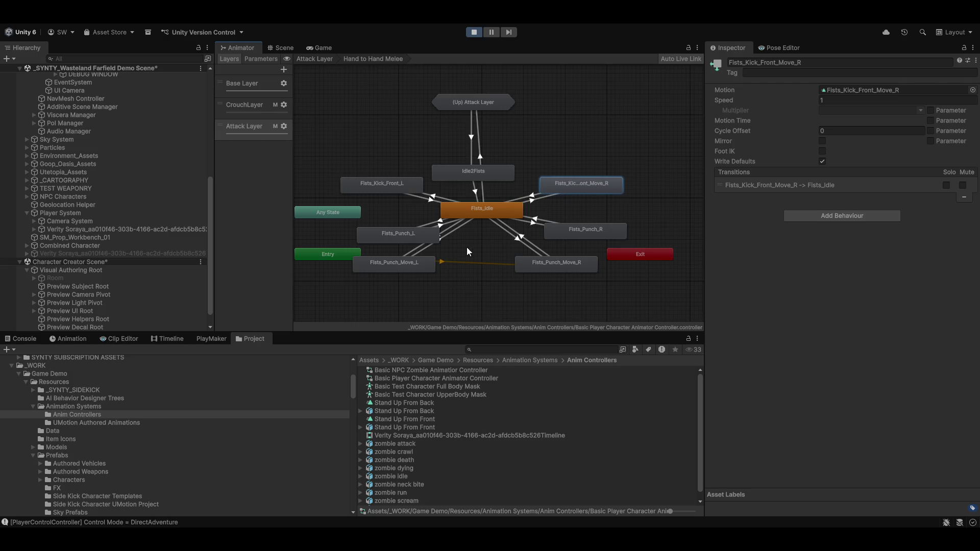
pyautogui.moveTo(466, 247)
pyautogui.mouseDown()
pyautogui.moveTo(493, 213)
pyautogui.moveTo(418, 182)
pyautogui.moveTo(471, 208)
pyautogui.moveTo(496, 202)
pyautogui.moveTo(500, 247)
pyautogui.moveTo(500, 239)
pyautogui.mouseUp()
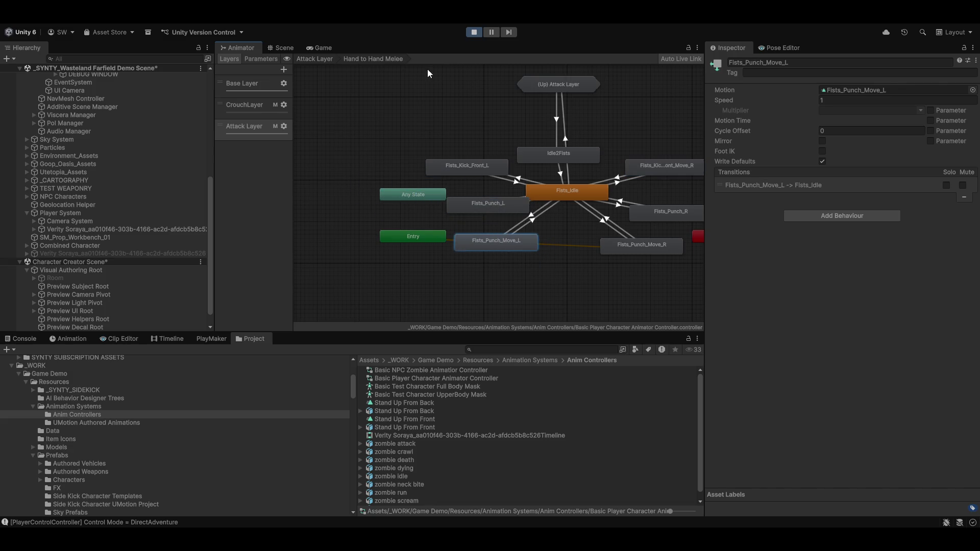
# Step: Back in the Attack Layer, pan over Any State, Death, Exit, Entry, No Attack and Hand to Hand Melee
pyautogui.click(330, 58)
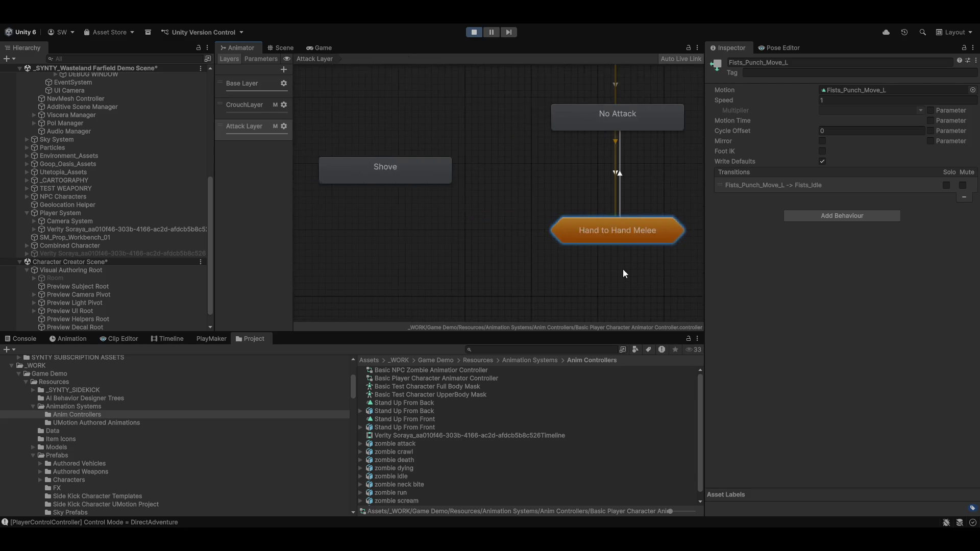
pyautogui.scroll(-2, 507, 260)
pyautogui.moveTo(508, 263); pyautogui.dragTo(539, 260)
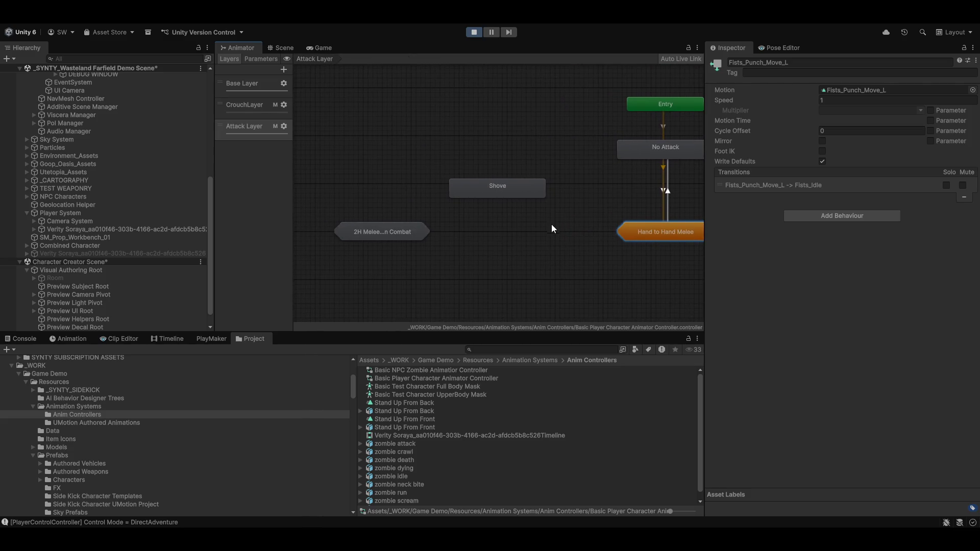
pyautogui.moveTo(551, 225); pyautogui.dragTo(444, 239)
pyautogui.scroll(3, 598, 305)
pyautogui.hscroll(4, 590, 217)
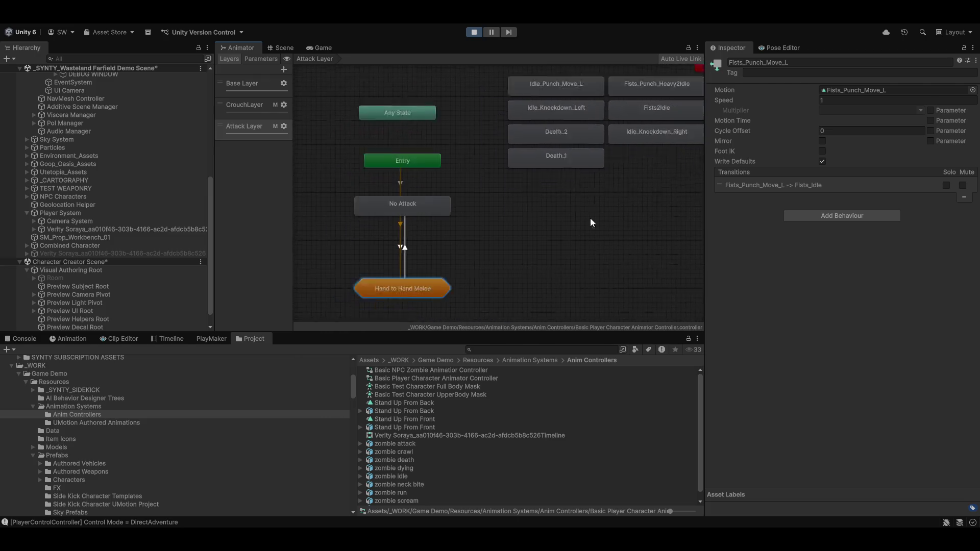
pyautogui.scroll(-2, 462, 222)
pyautogui.hscroll(4, 462, 222)
pyautogui.moveTo(501, 192); pyautogui.dragTo(479, 261)
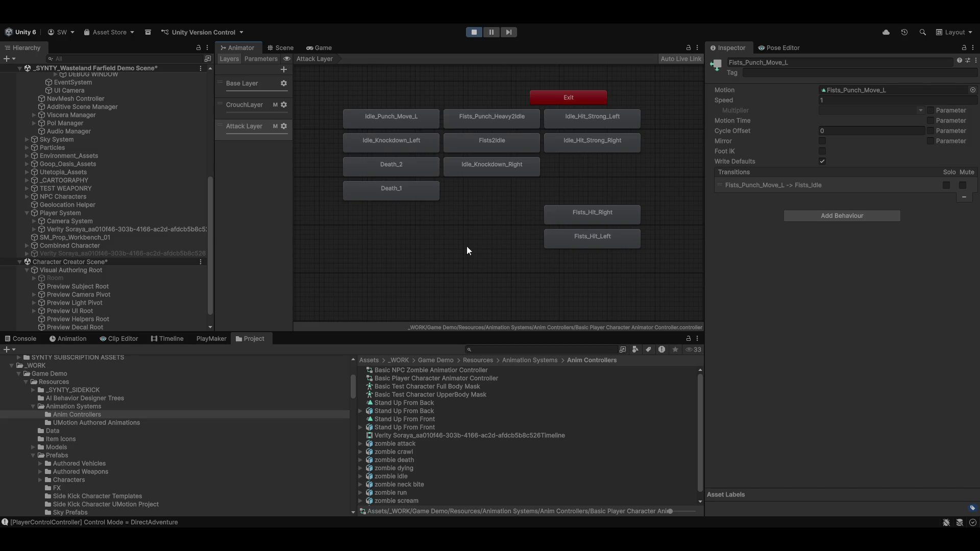
pyautogui.hscroll(-5, 533, 251)
pyautogui.moveTo(539, 259); pyautogui.dragTo(513, 266)
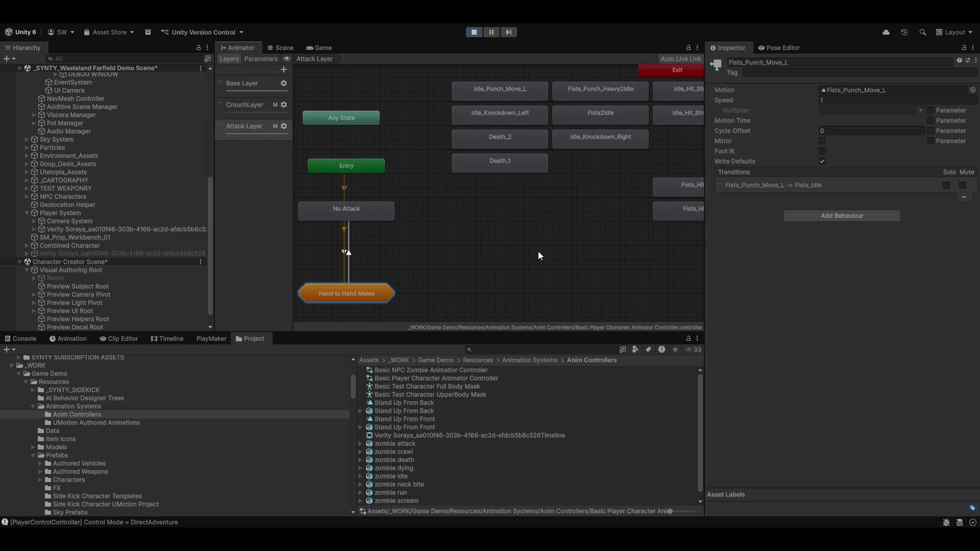
pyautogui.hscroll(-4, 556, 253)
pyautogui.scroll(-1, 558, 260)
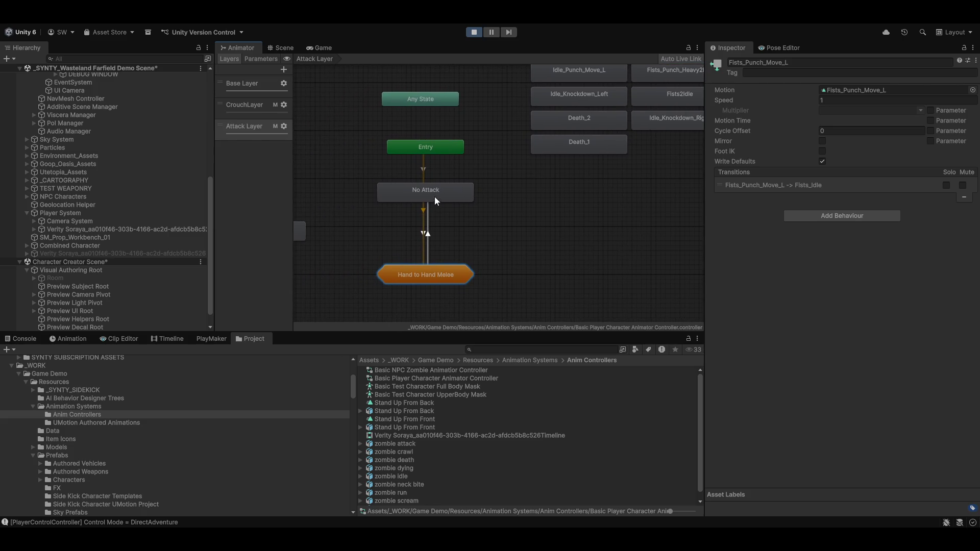
pyautogui.hscroll(-3, 540, 253)
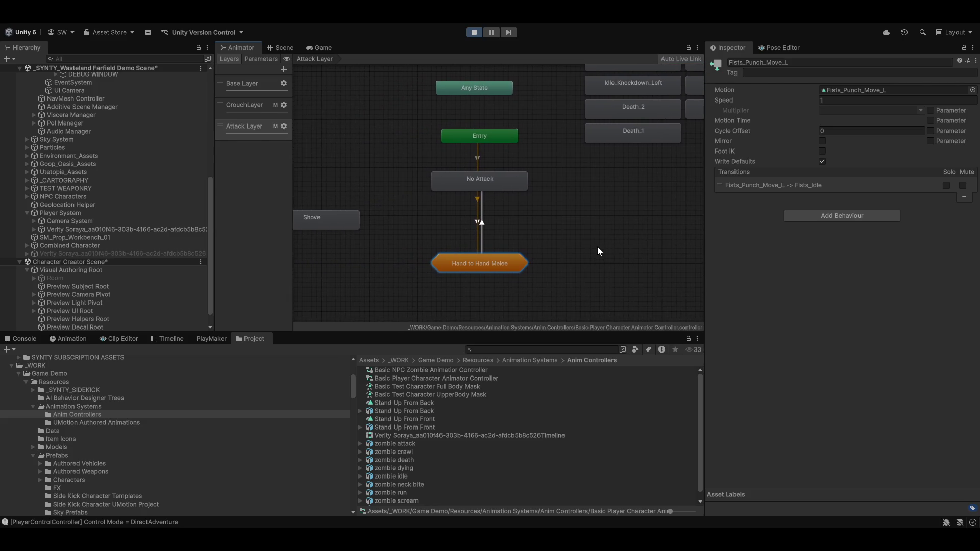
# Step: Reposition Idle2Fists, the Fists punch states, Any State and Entry into a tidy layout
pyautogui.doubleClick(480, 262)
pyautogui.hscroll(3, 491, 243)
pyautogui.moveTo(501, 163)
pyautogui.mouseDown()
pyautogui.moveTo(509, 139)
pyautogui.moveTo(494, 132)
pyautogui.moveTo(500, 141)
pyautogui.mouseUp()
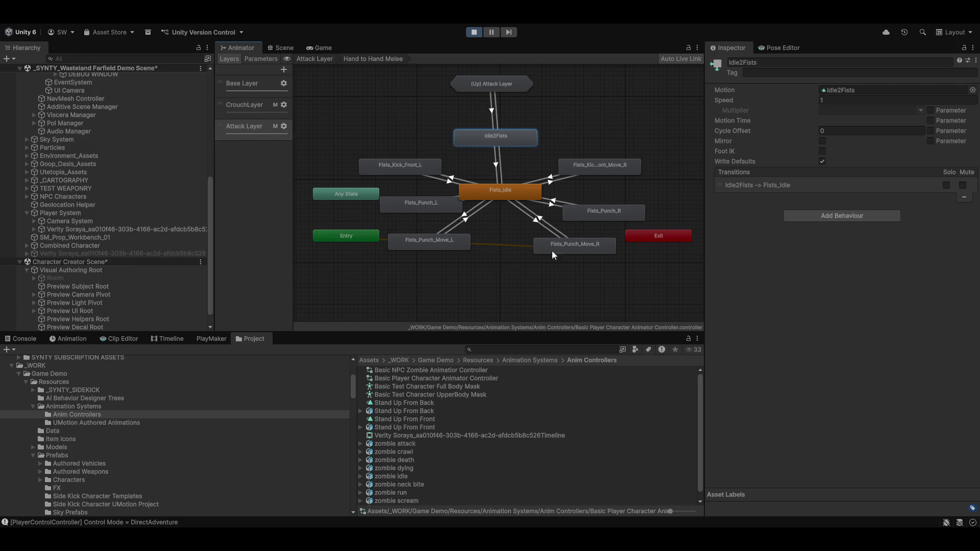
pyautogui.moveTo(552, 250)
pyautogui.mouseDown()
pyautogui.moveTo(550, 239)
pyautogui.moveTo(532, 242)
pyautogui.mouseUp()
pyautogui.moveTo(591, 215); pyautogui.dragTo(580, 207)
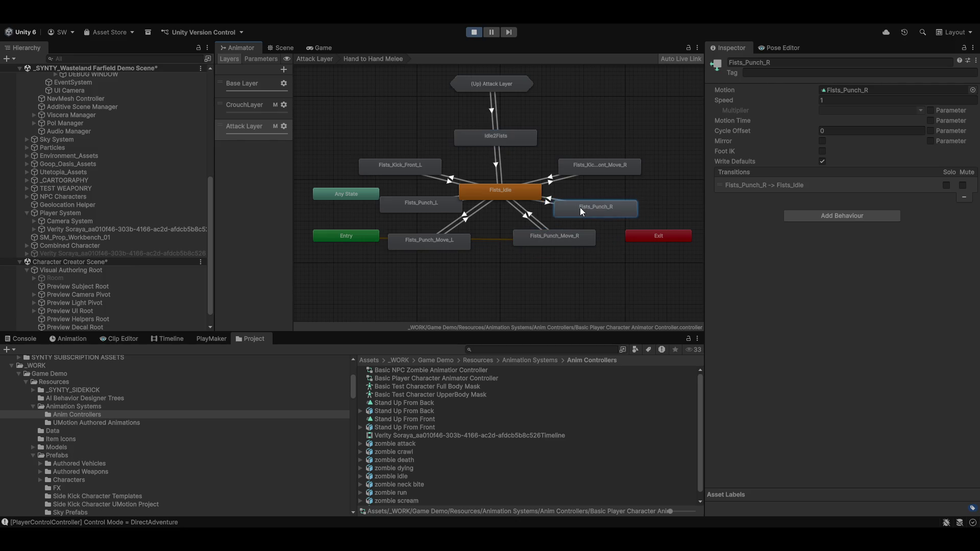
pyautogui.moveTo(427, 210); pyautogui.dragTo(417, 204)
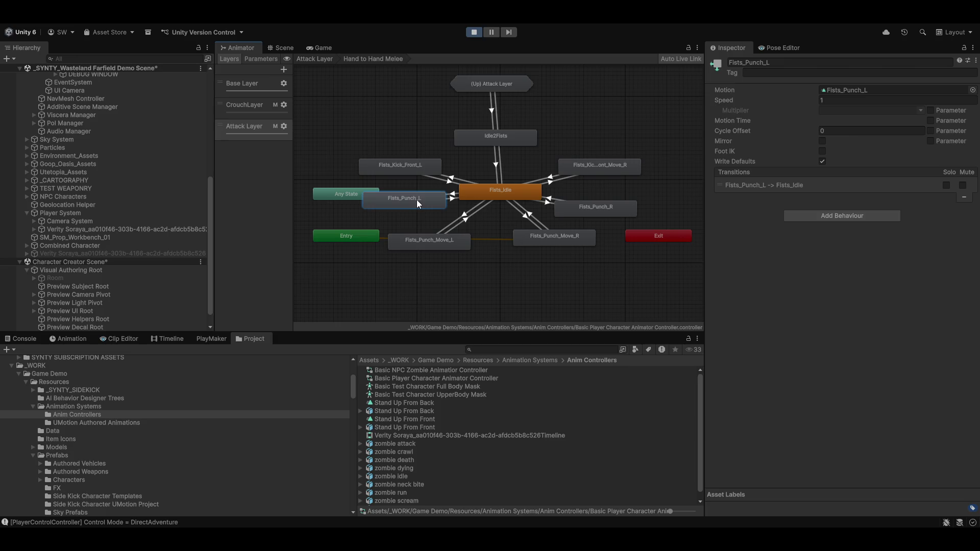
pyautogui.click(333, 186)
pyautogui.moveTo(333, 186); pyautogui.dragTo(306, 153)
pyautogui.moveTo(356, 237)
pyautogui.mouseDown()
pyautogui.moveTo(336, 251)
pyautogui.moveTo(590, 313)
pyautogui.moveTo(646, 278)
pyautogui.mouseUp()
pyautogui.moveTo(526, 235)
pyautogui.mouseDown()
pyautogui.moveTo(475, 279)
pyautogui.moveTo(534, 245)
pyautogui.mouseUp()
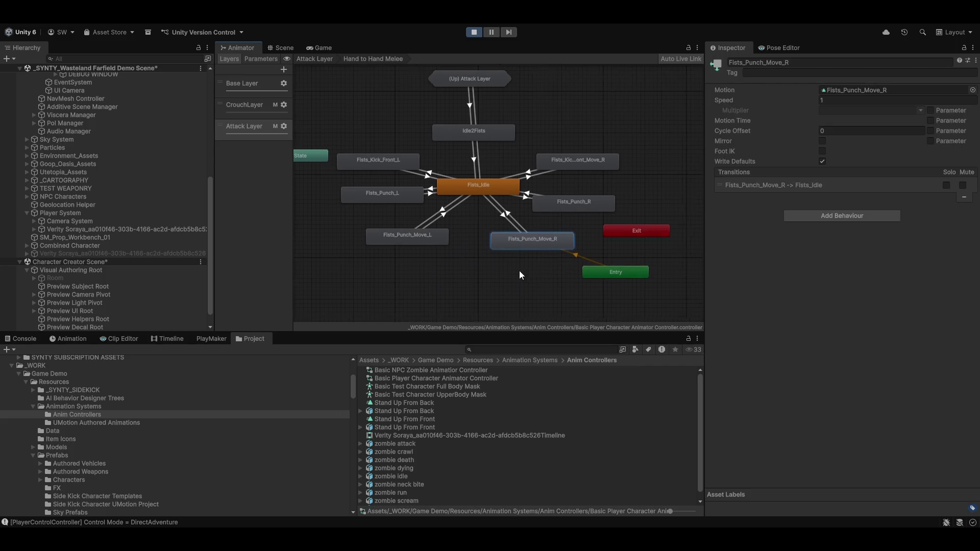
pyautogui.scroll(3, 519, 271)
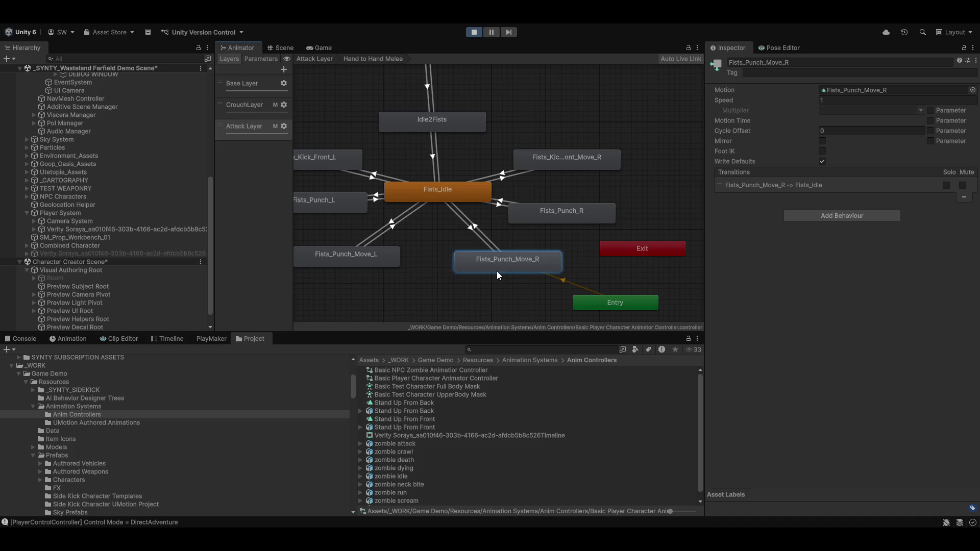
pyautogui.moveTo(497, 270)
pyautogui.mouseDown()
pyautogui.moveTo(503, 256)
pyautogui.moveTo(504, 266)
pyautogui.mouseUp()
pyautogui.scroll(-2, 490, 291)
pyautogui.scroll(-2, 488, 297)
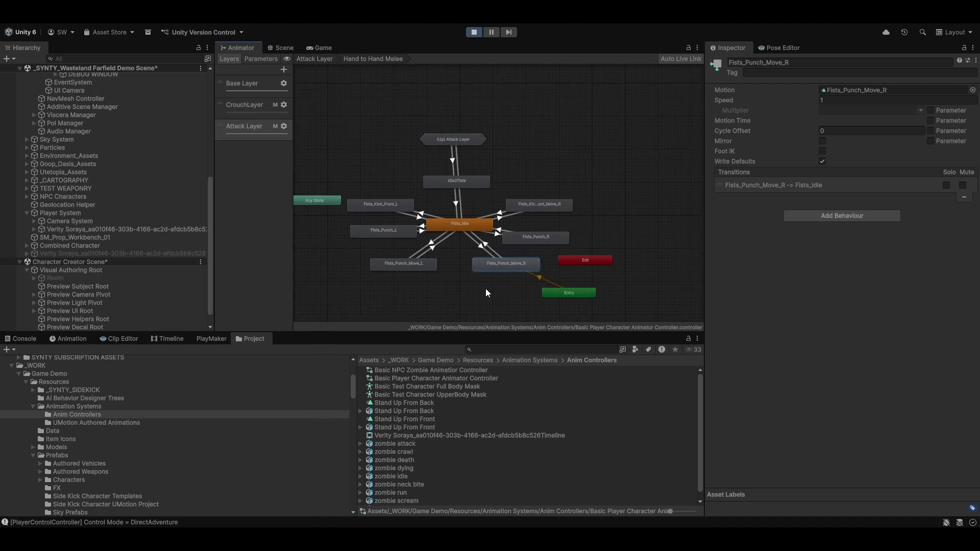
# Step: Set Idle2Fists as the layer default state
pyautogui.click(469, 179)
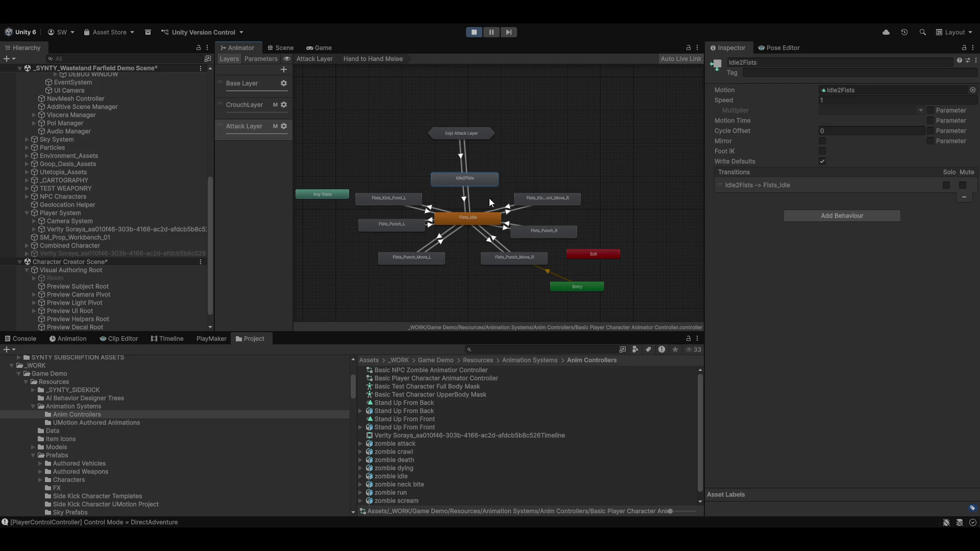
pyautogui.rightClick(476, 178)
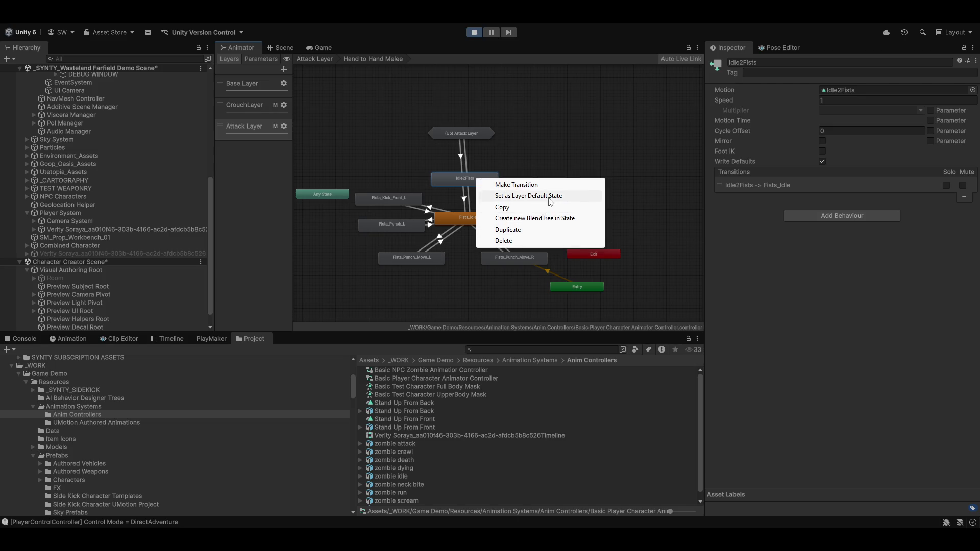
pyautogui.click(451, 179)
pyautogui.rightClick(451, 179)
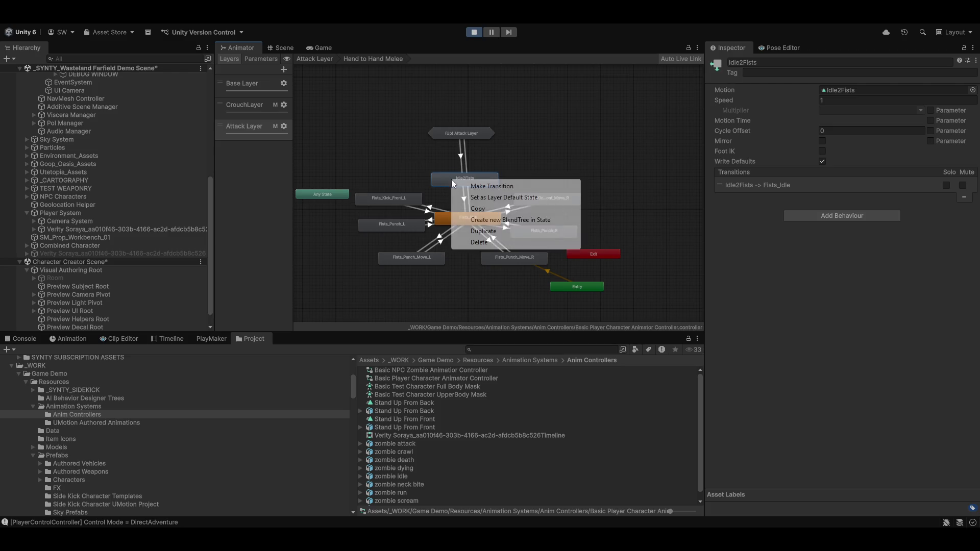
pyautogui.click(528, 201)
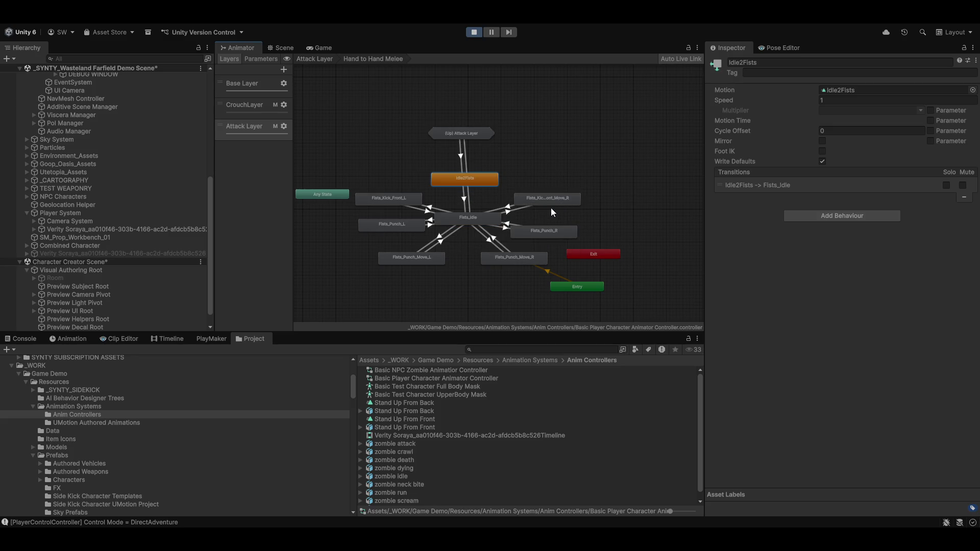
# Step: Create a new sub-state machine in the Attack Layer beside Hand to Hand Melee and enter it
pyautogui.click(308, 60)
pyautogui.moveTo(486, 263)
pyautogui.mouseDown()
pyautogui.moveTo(408, 240)
pyautogui.moveTo(520, 259)
pyautogui.moveTo(485, 259)
pyautogui.mouseUp()
pyautogui.moveTo(586, 308); pyautogui.dragTo(517, 284)
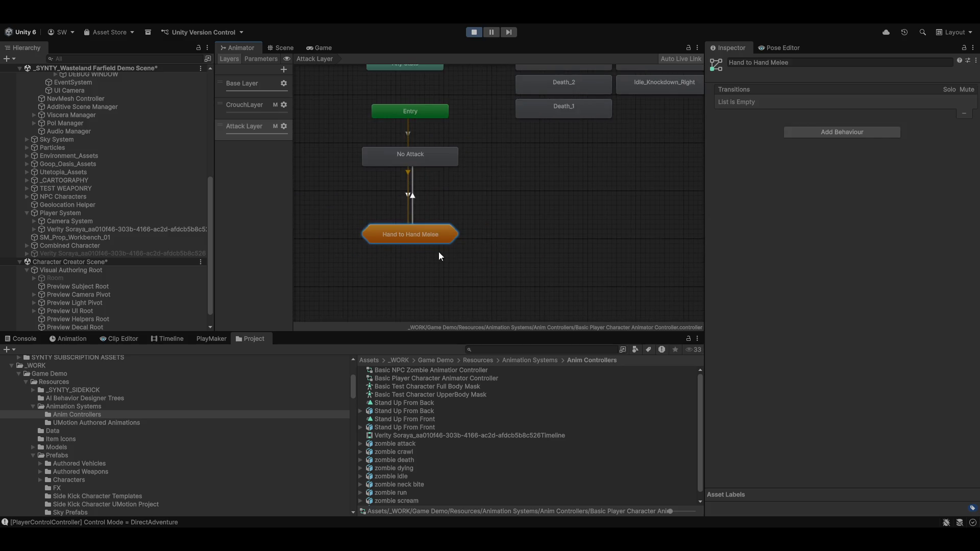
pyautogui.rightClick(509, 248)
pyautogui.click(541, 260)
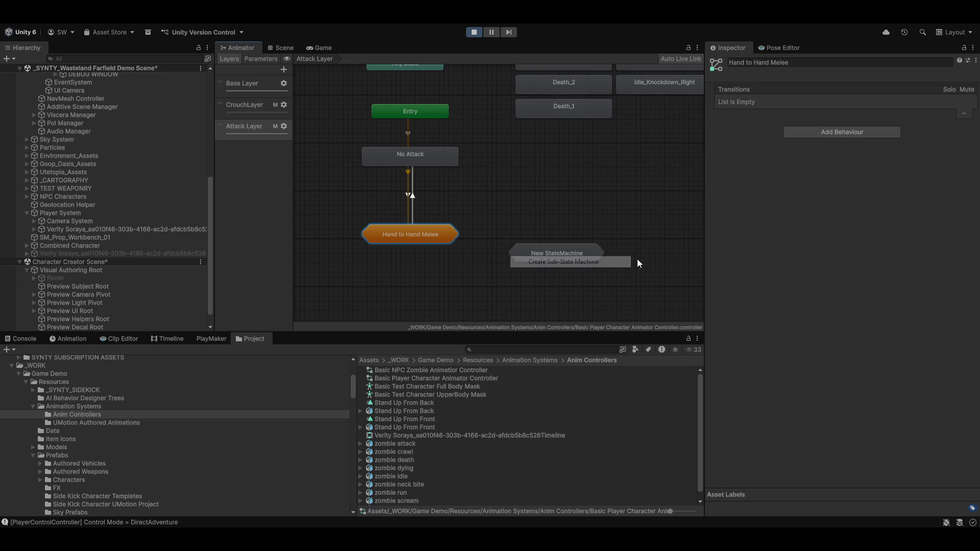
pyautogui.doubleClick(551, 238)
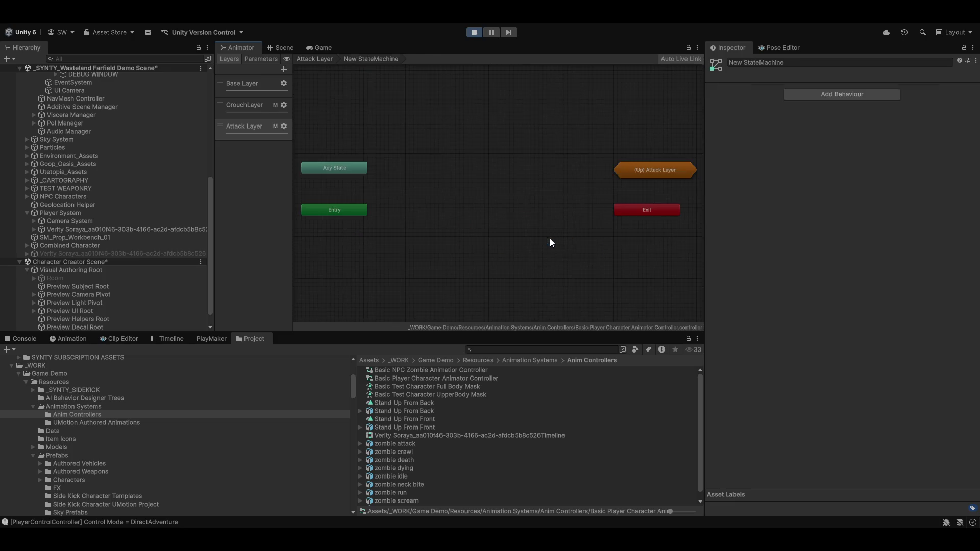
# Step: Rename the new sub-state machine to 'Sword Melee'
pyautogui.click(800, 62)
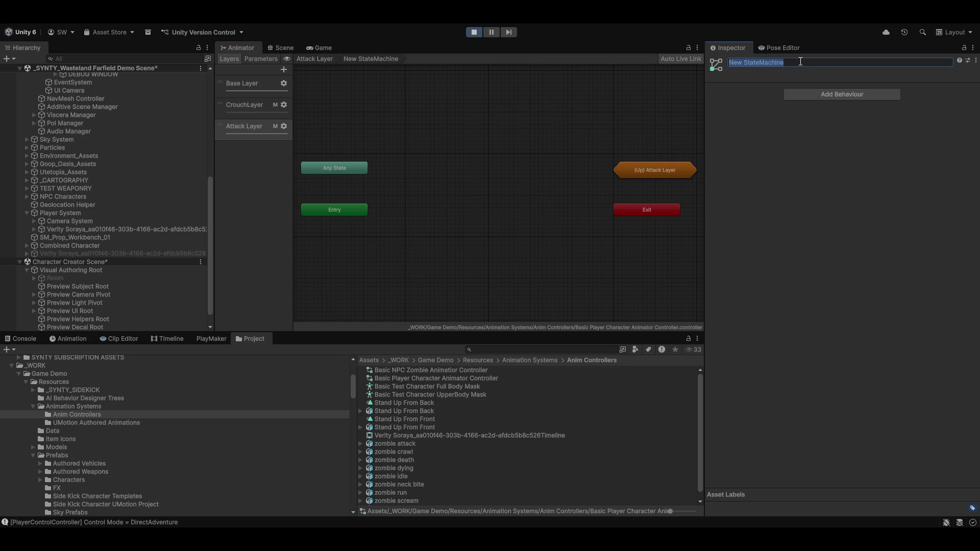
pyautogui.write('Sowrd')
pyautogui.press('BackSpace')
pyautogui.press('BackSpace')
pyautogui.press('BackSpace')
pyautogui.write('word Me')
pyautogui.press('BackSpace')
pyautogui.write('el')
pyautogui.write('ee')
pyautogui.press('Return')
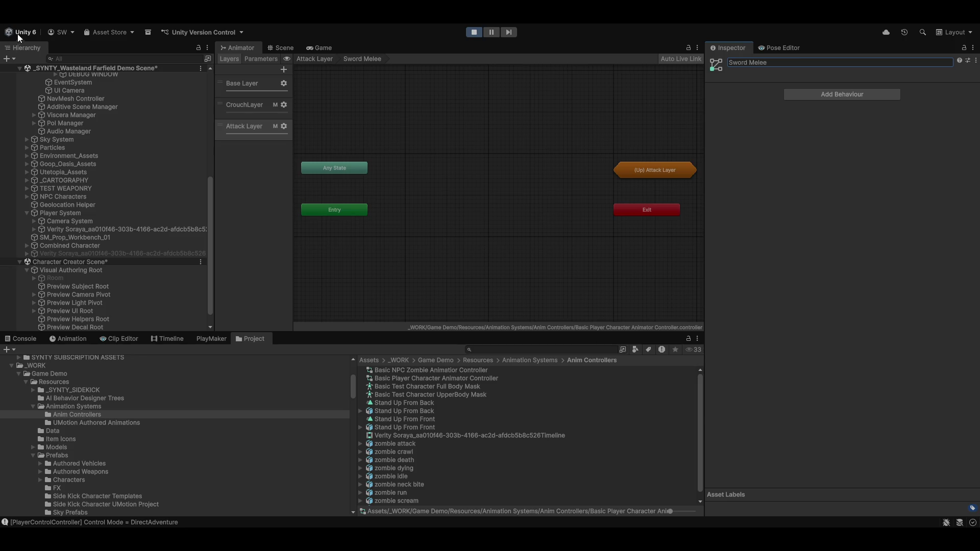
# Step: Save the scene and create an 'H2H Melee' folder in UMotion Authored Animations
pyautogui.click(5, 24)
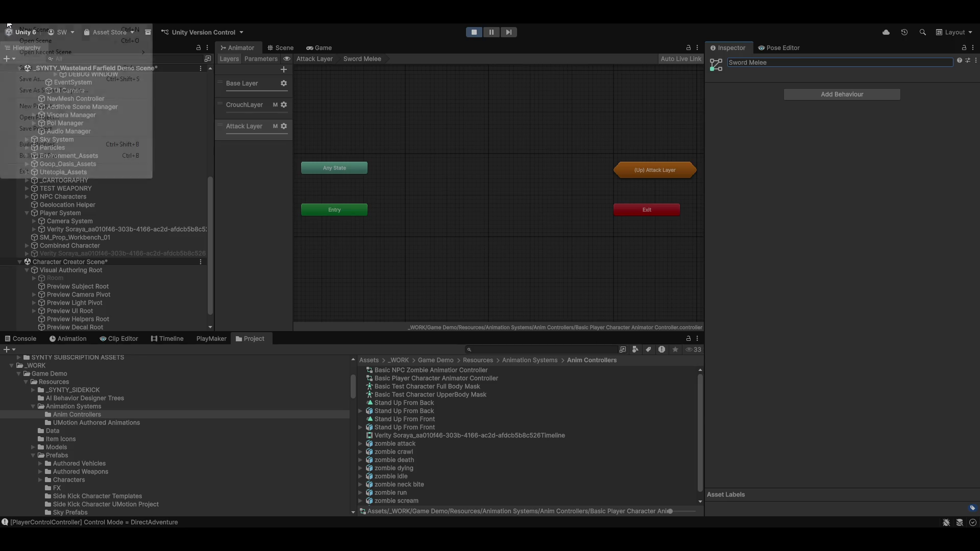
pyautogui.click(31, 71)
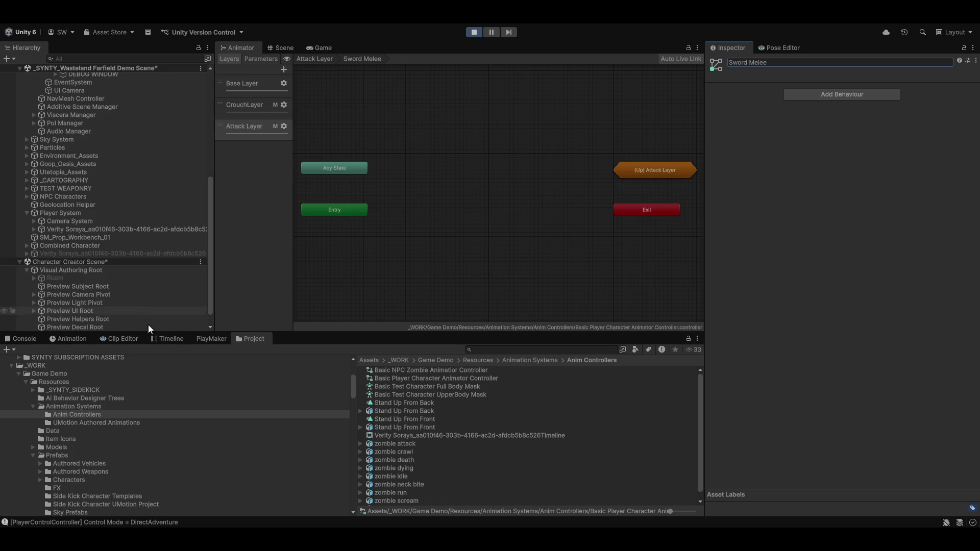
pyautogui.click(84, 422)
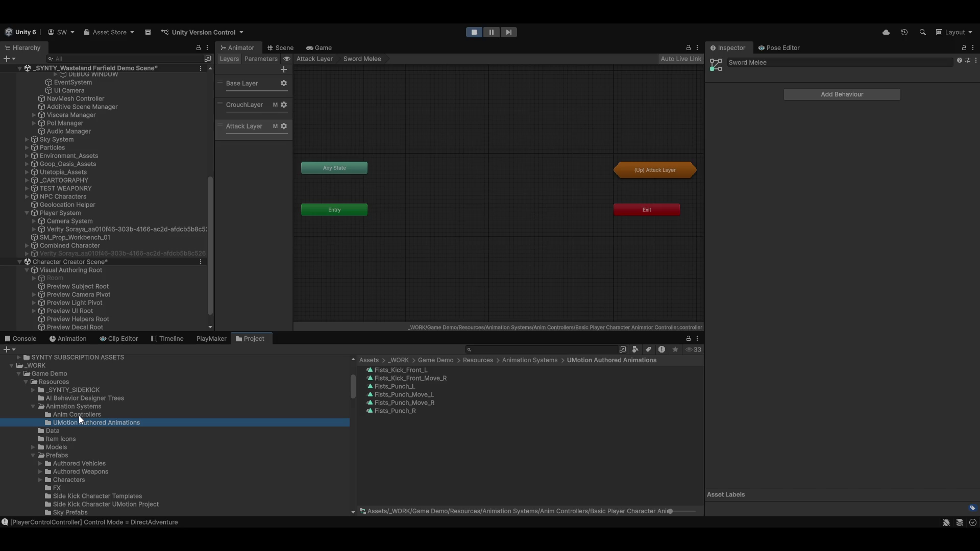
pyautogui.rightClick(416, 469)
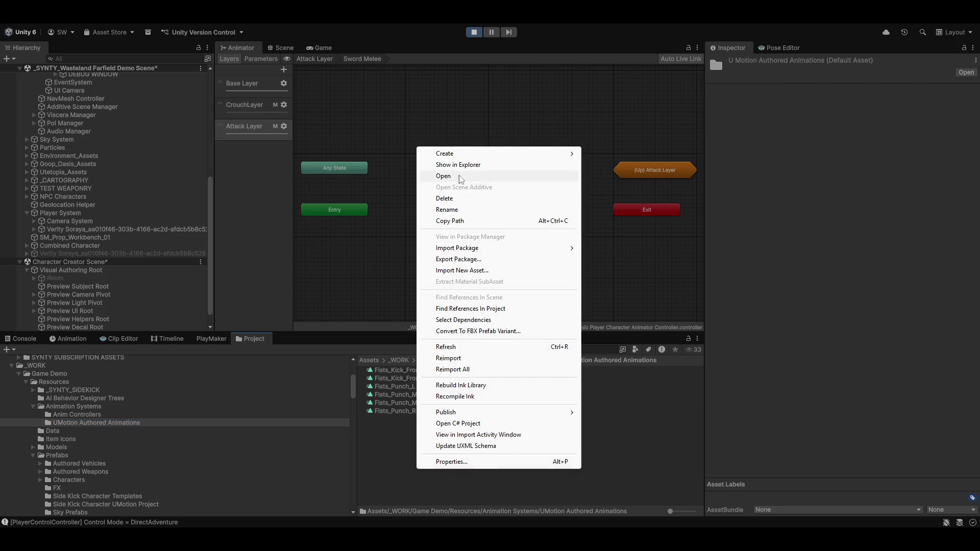
pyautogui.moveTo(459, 153)
pyautogui.click(612, 147)
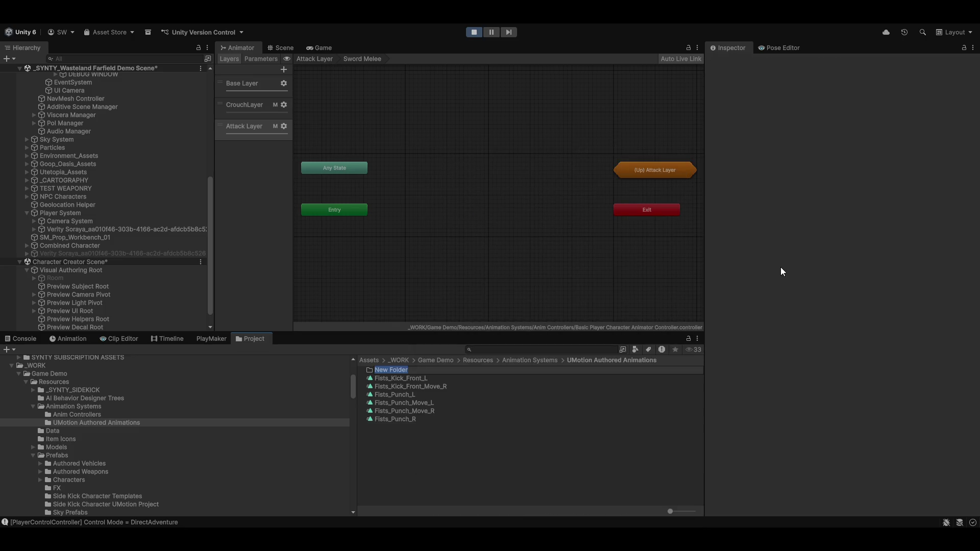
pyautogui.write('H2H Mel')
pyautogui.write('ee')
pyautogui.press('Return')
# Step: Move the six Fists animation clips, from Fists_Kick_Front_L onward, into the H2H Melee folder
pyautogui.click(399, 378)
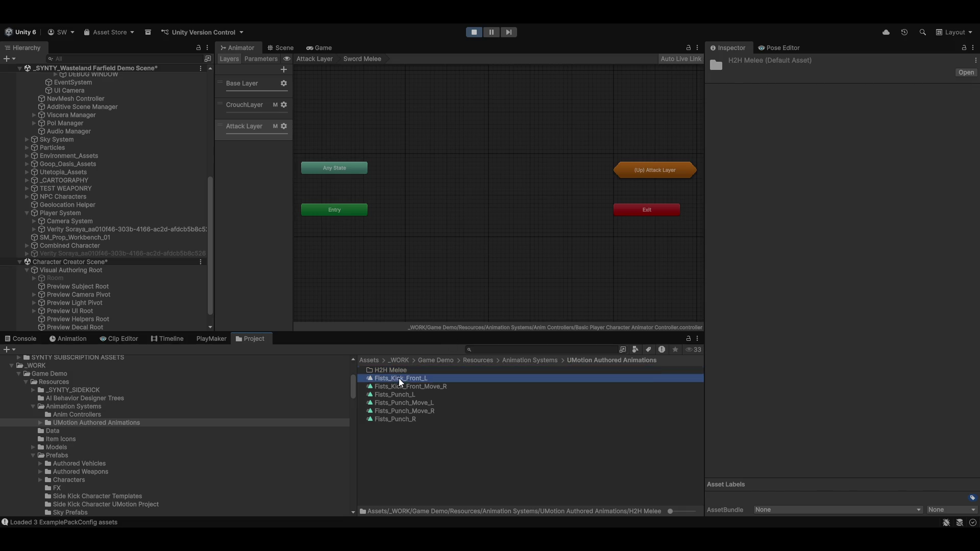
pyautogui.keyDown('shift'); pyautogui.click(393, 418); pyautogui.keyUp('shift')
pyautogui.moveTo(388, 381); pyautogui.dragTo(387, 370)
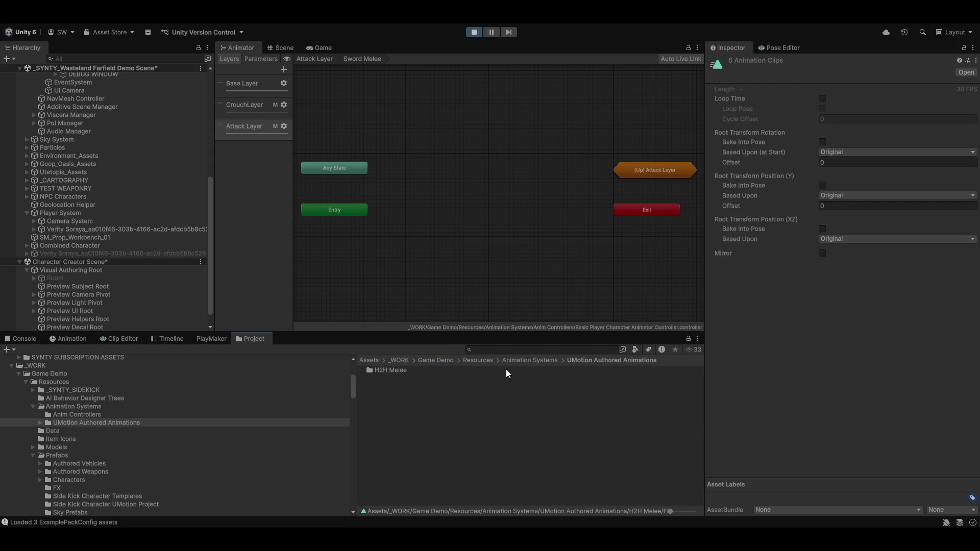
pyautogui.click(87, 414)
pyautogui.click(97, 406)
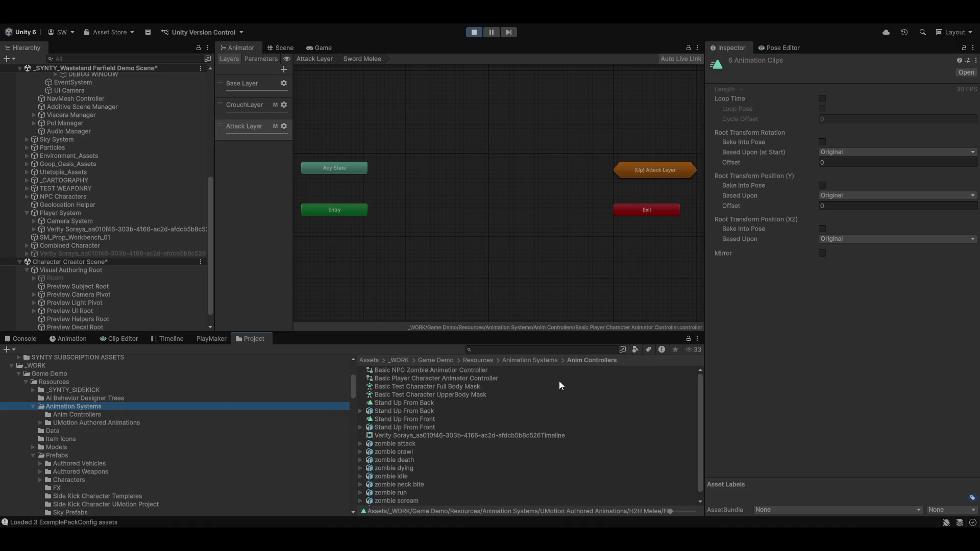
# Step: Show the Animation Systems folder's assets in the Project window
pyautogui.click(494, 182)
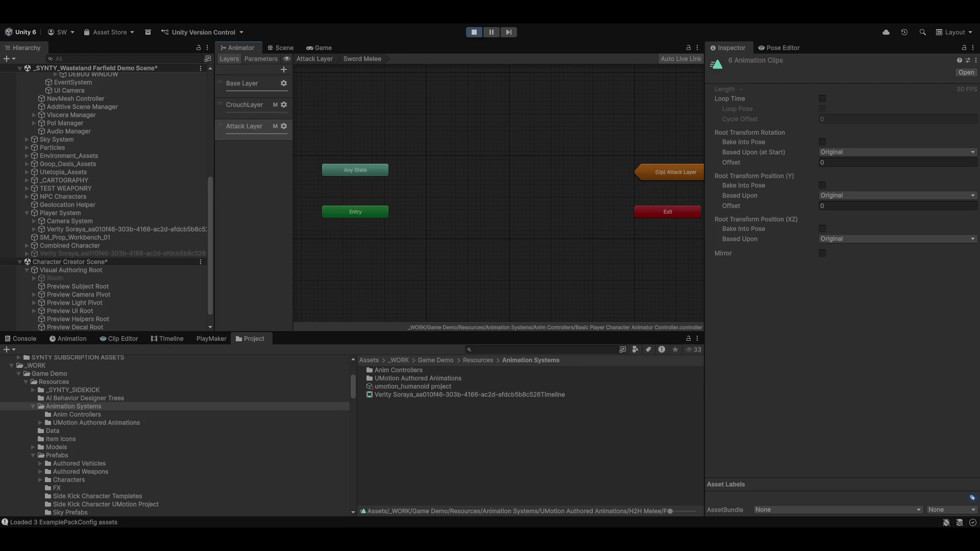
# Step: Shift the (Up) Attack Layer and Exit nodes left and Entry down in the Sword Melee graph
pyautogui.moveTo(568, 221); pyautogui.dragTo(561, 256)
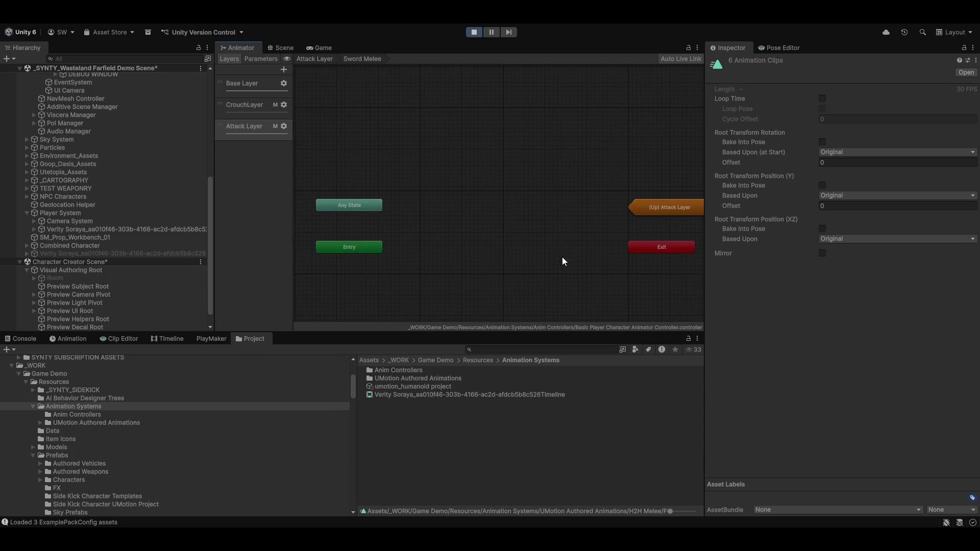
pyautogui.moveTo(667, 208); pyautogui.dragTo(618, 215)
pyautogui.moveTo(657, 247); pyautogui.dragTo(603, 260)
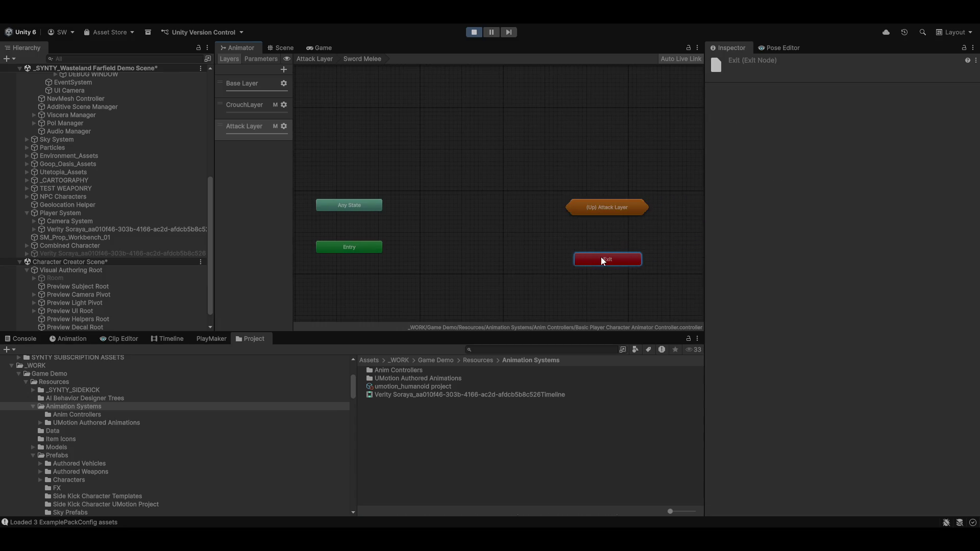
pyautogui.moveTo(354, 247); pyautogui.dragTo(353, 259)
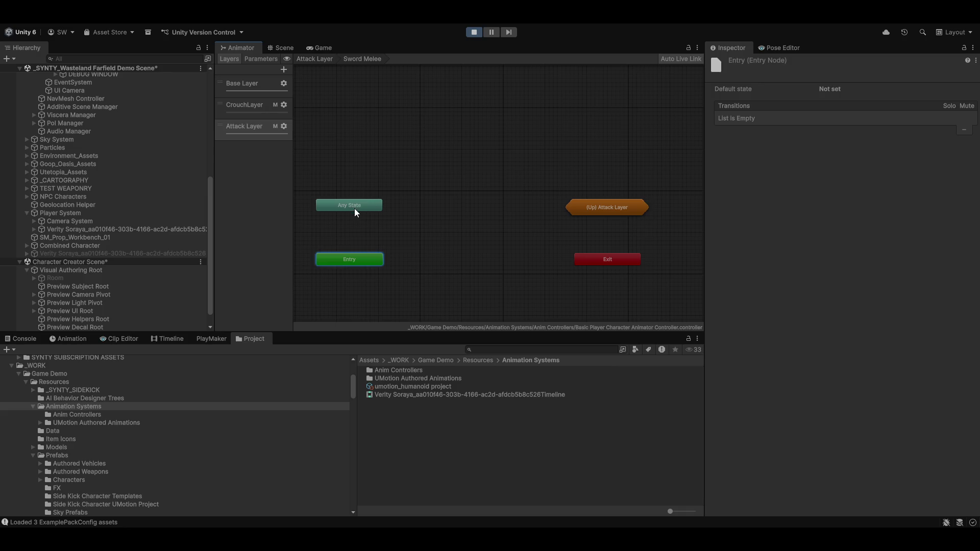
pyautogui.click(354, 209)
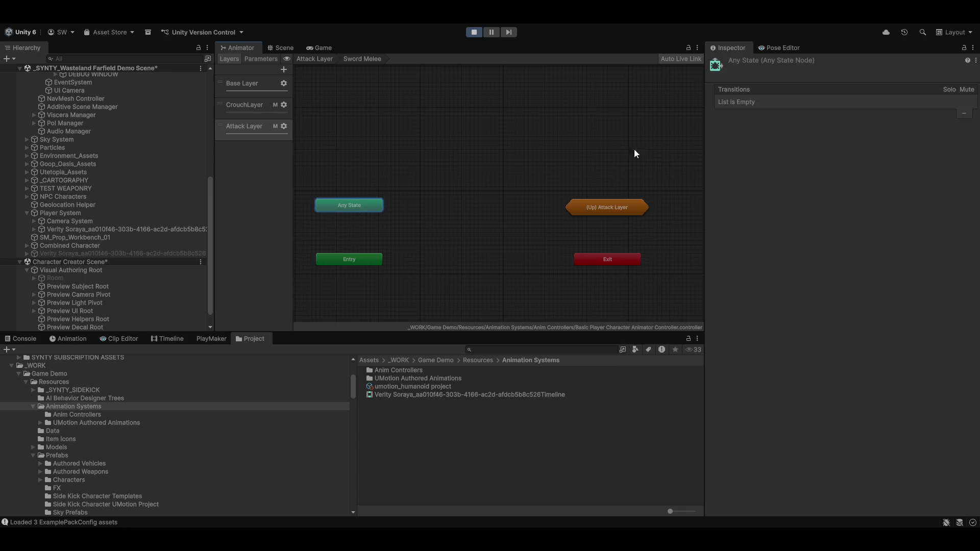
pyautogui.press('a')
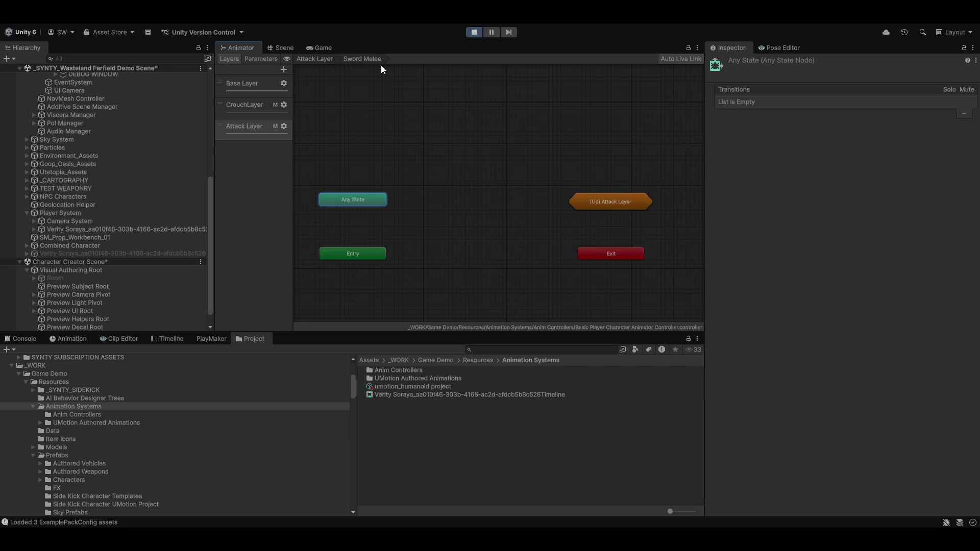
pyautogui.click(322, 47)
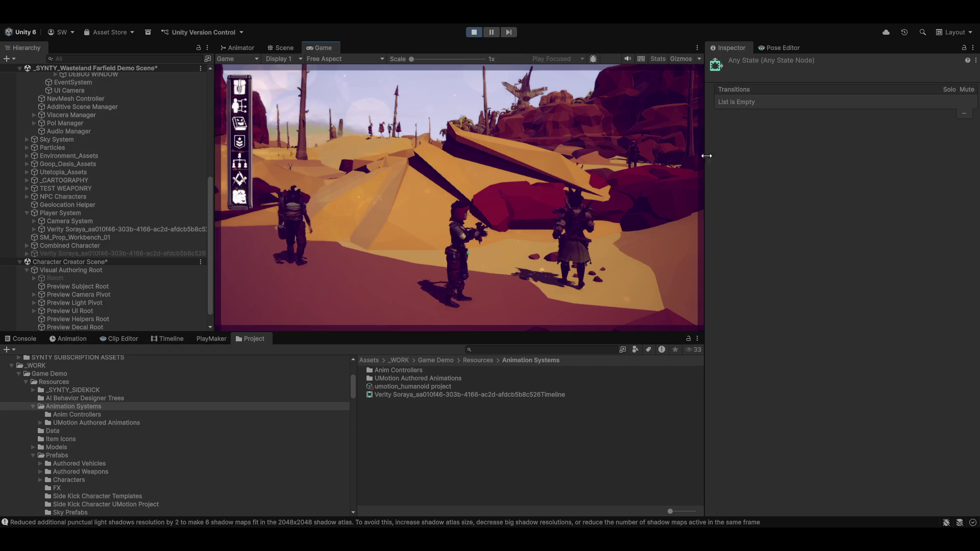
# Step: Orbit the game camera around the rifle-armed player toward the red rock cliffs
pyautogui.moveTo(492, 223)
pyautogui.mouseDown()
pyautogui.moveTo(520, 237)
pyautogui.moveTo(445, 240)
pyautogui.moveTo(479, 254)
pyautogui.moveTo(468, 250)
pyautogui.moveTo(461, 217)
pyautogui.moveTo(529, 242)
pyautogui.moveTo(501, 252)
pyautogui.moveTo(494, 235)
pyautogui.mouseUp()
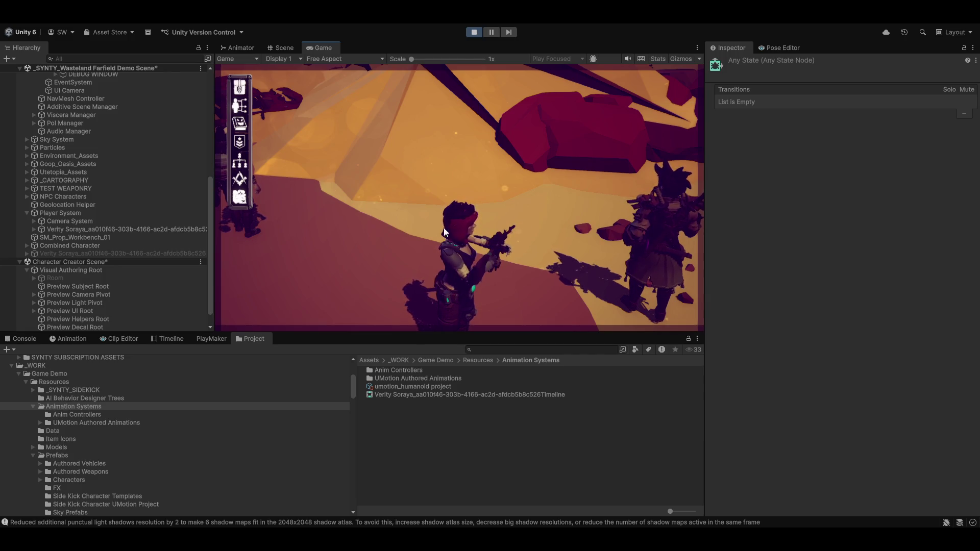
pyautogui.moveTo(476, 199); pyautogui.dragTo(427, 182)
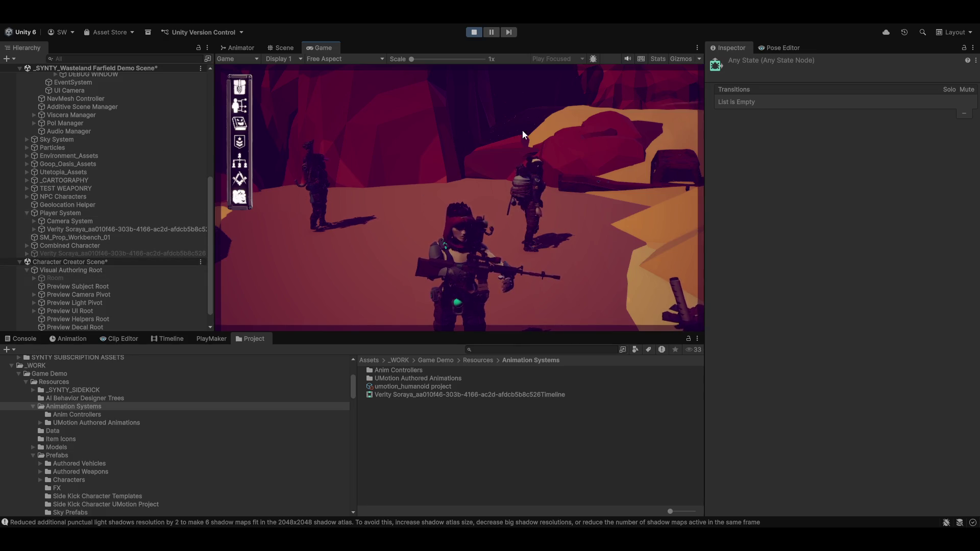
pyautogui.moveTo(522, 130); pyautogui.dragTo(438, 175)
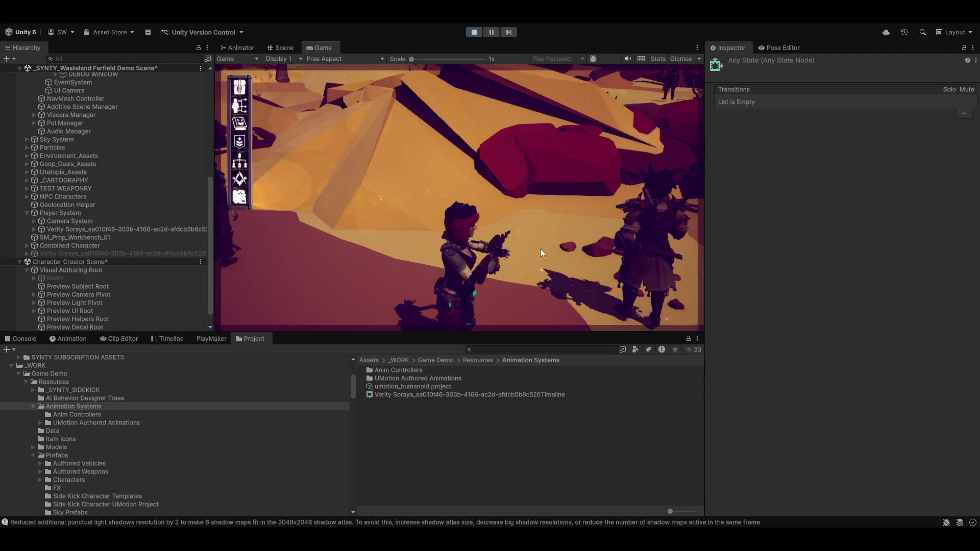
pyautogui.moveTo(510, 244)
pyautogui.mouseDown()
pyautogui.moveTo(446, 237)
pyautogui.moveTo(433, 221)
pyautogui.moveTo(474, 251)
pyautogui.moveTo(457, 250)
pyautogui.moveTo(506, 247)
pyautogui.moveTo(449, 262)
pyautogui.moveTo(473, 274)
pyautogui.moveTo(466, 267)
pyautogui.mouseUp()
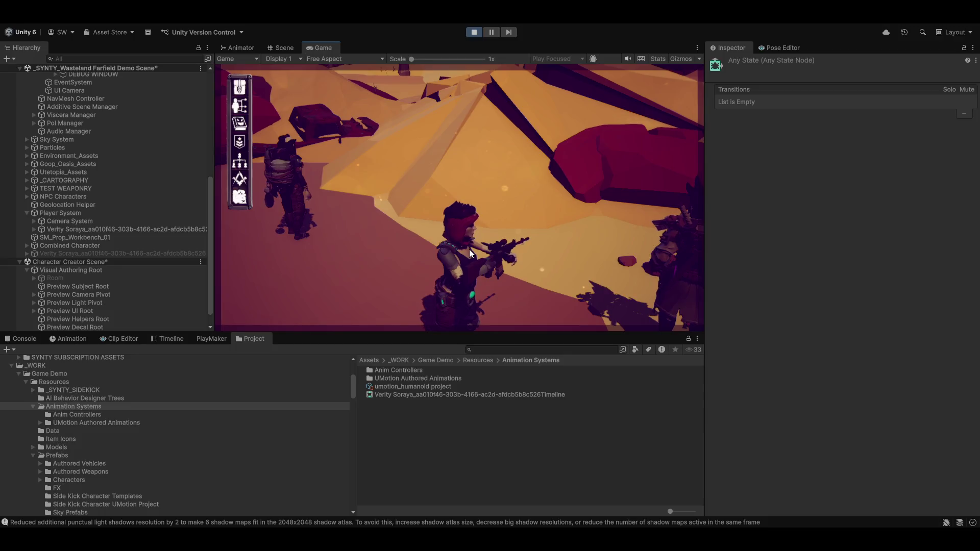
pyautogui.click(339, 17)
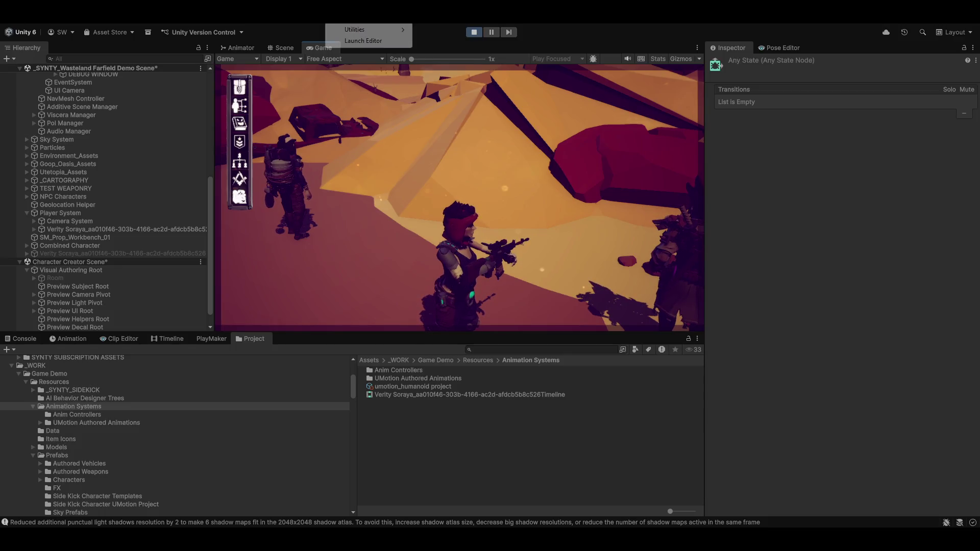
# Step: Rotate the Humanoid/Human preview in the Character Archetype creator, then open HUMANOID RIG PREFAB
pyautogui.click(371, 43)
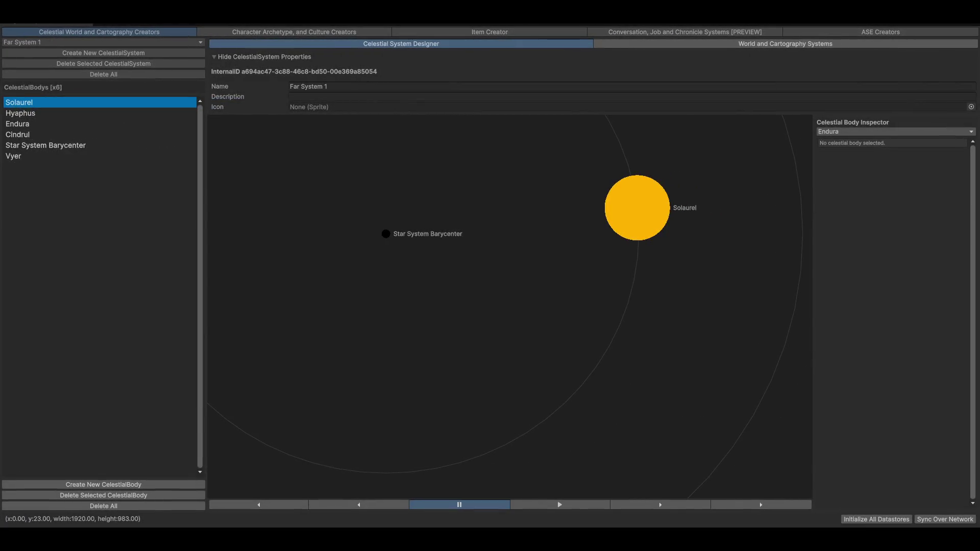
pyautogui.click(304, 32)
pyautogui.moveTo(728, 286); pyautogui.dragTo(583, 266)
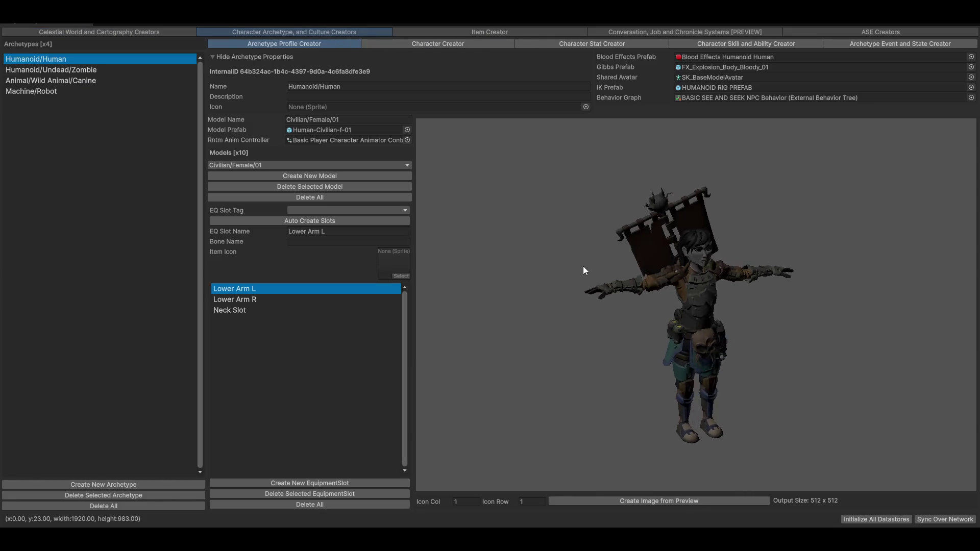
pyautogui.moveTo(695, 289); pyautogui.dragTo(678, 281)
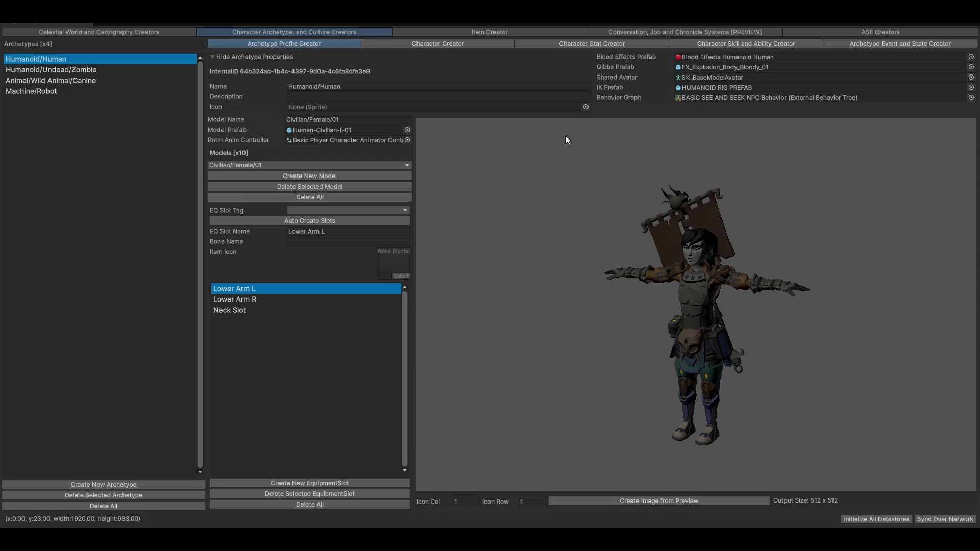
pyautogui.doubleClick(739, 87)
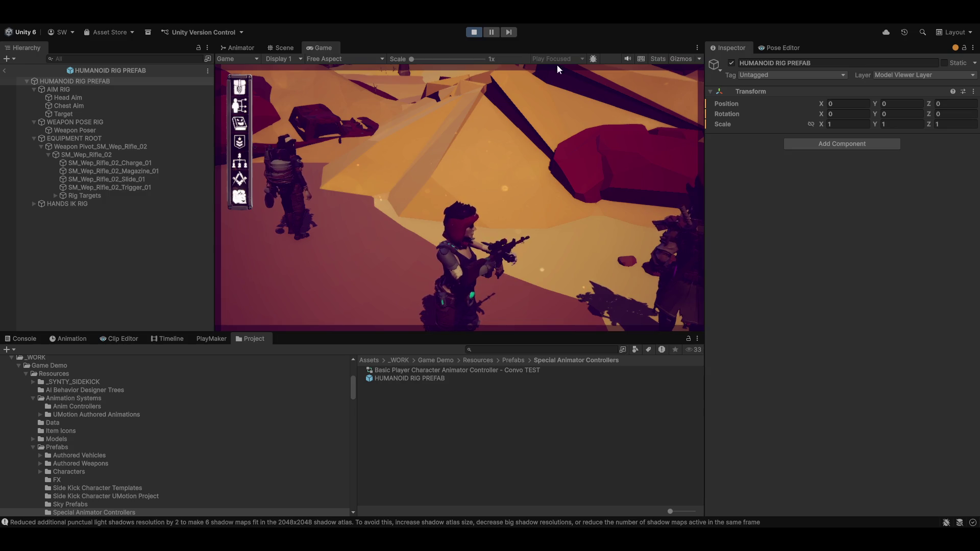
# Step: In the Scene view, inspect the AIM RIG, Head Aim, Chest Aim and aim Target objects
pyautogui.click(283, 48)
pyautogui.moveTo(463, 133)
pyautogui.mouseDown()
pyautogui.moveTo(454, 225)
pyautogui.moveTo(407, 199)
pyautogui.moveTo(469, 195)
pyautogui.moveTo(484, 178)
pyautogui.moveTo(466, 166)
pyautogui.moveTo(463, 180)
pyautogui.moveTo(353, 203)
pyautogui.mouseUp()
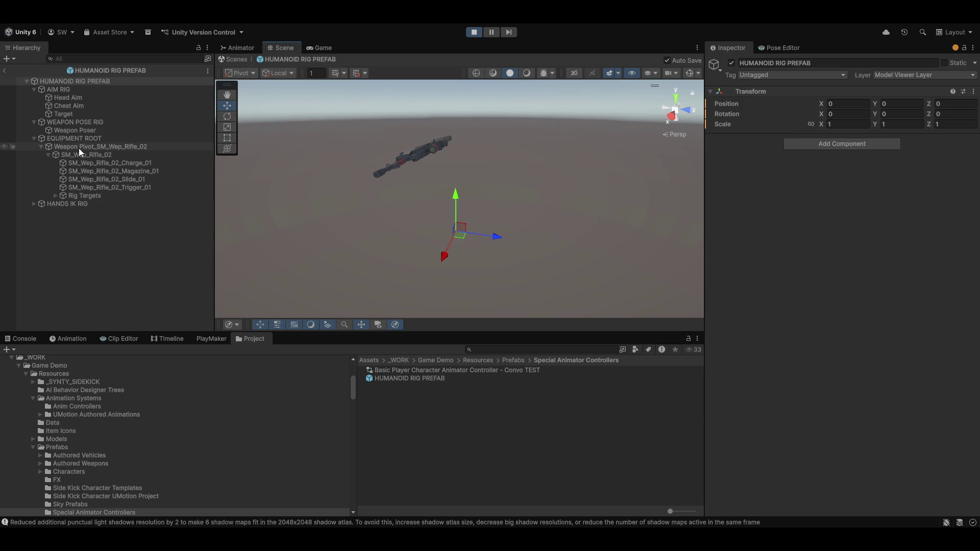
pyautogui.click(72, 89)
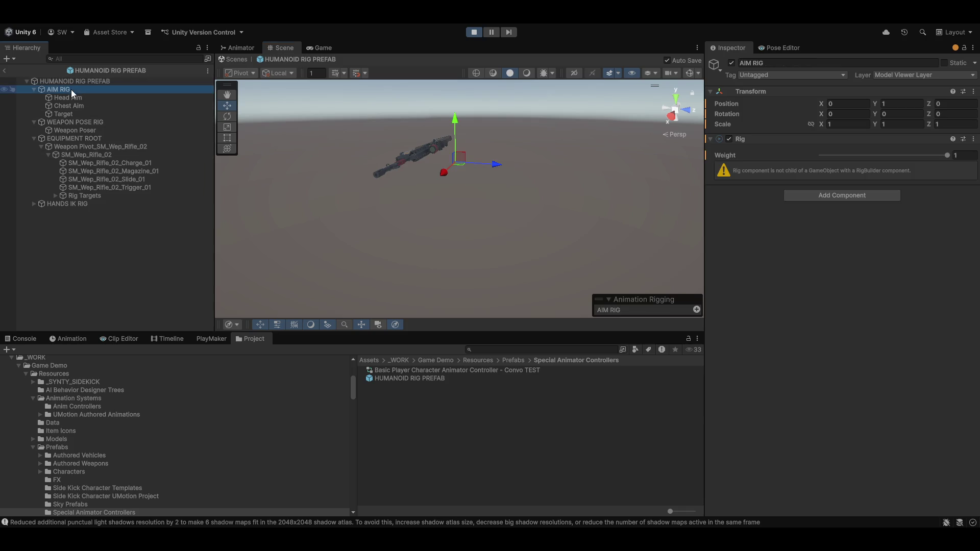
pyautogui.click(75, 97)
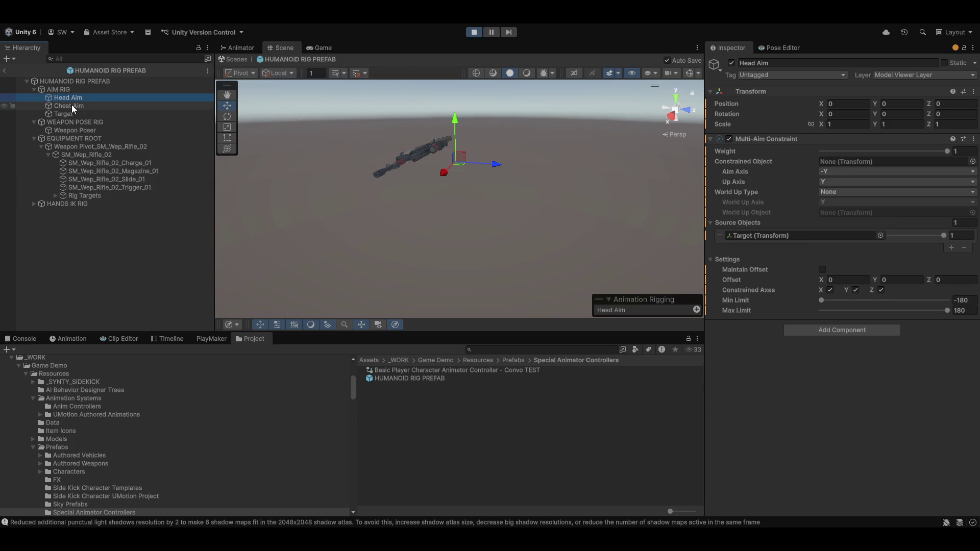
pyautogui.click(71, 105)
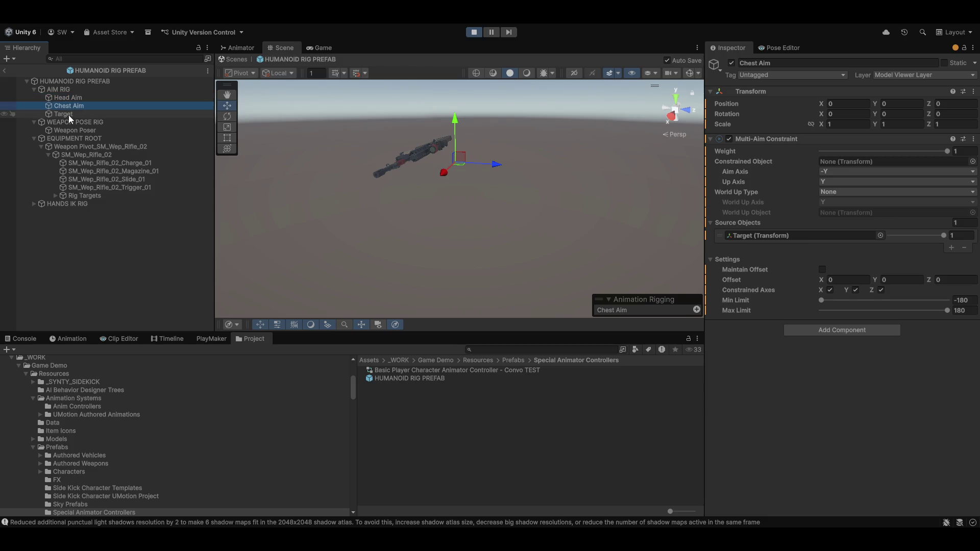
pyautogui.click(68, 115)
pyautogui.click(84, 106)
pyautogui.click(59, 100)
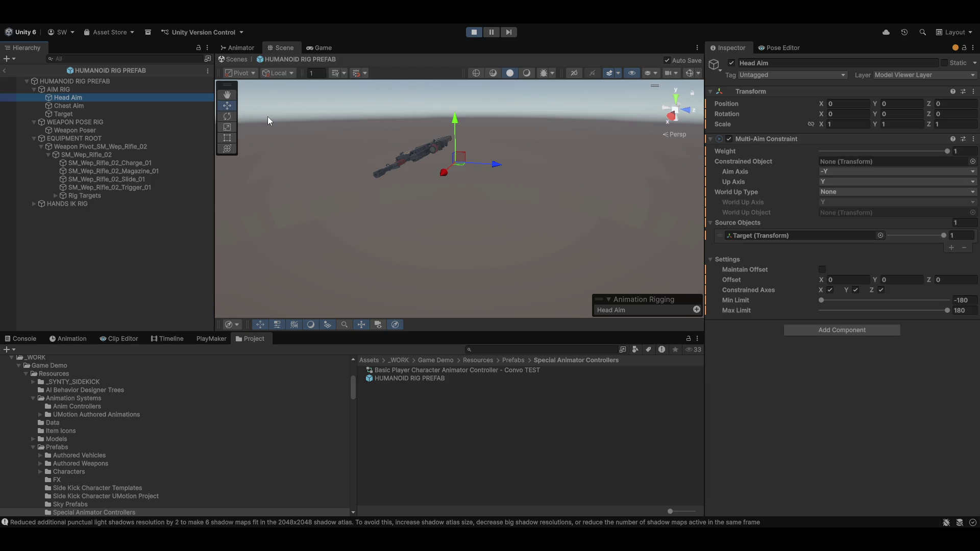
# Step: Inspect SM_Wep_Rifle_02, Weapon Pivot's position constraint and Weapon Poser's Multi-Parent Constraint
pyautogui.click(86, 154)
pyautogui.click(102, 146)
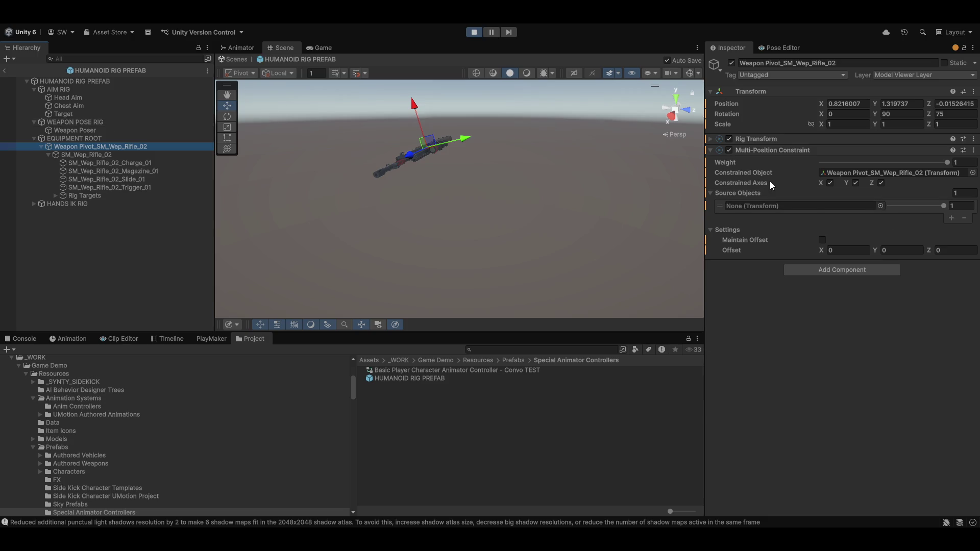
pyautogui.click(79, 130)
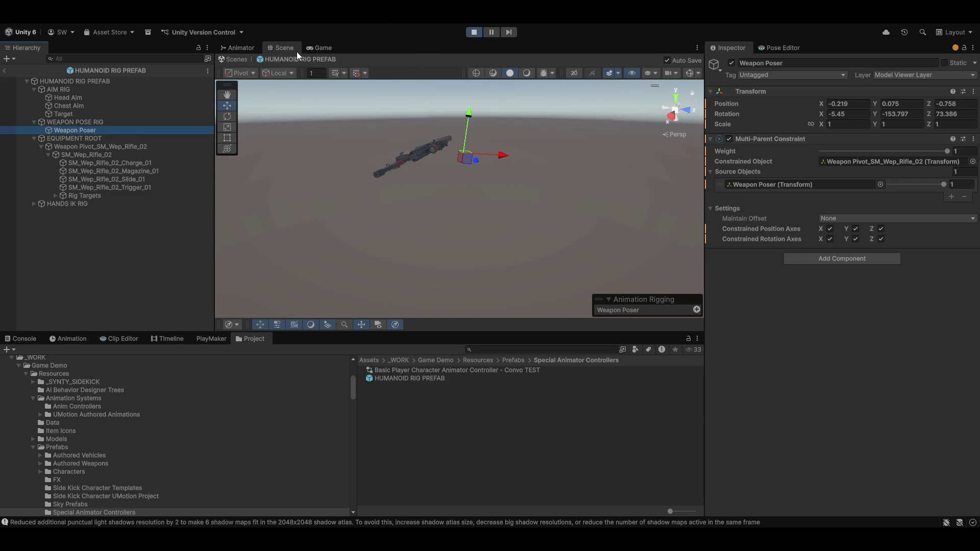
pyautogui.click(312, 46)
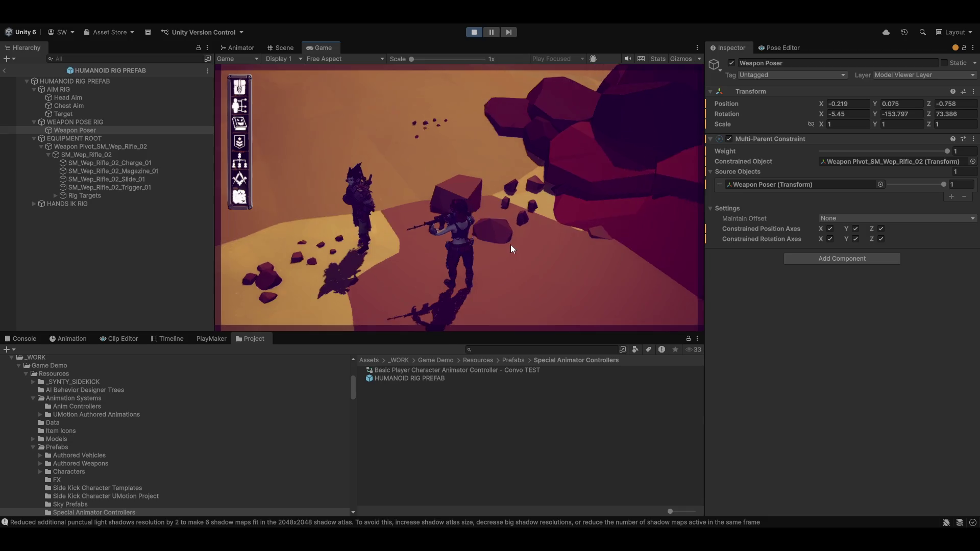
# Step: Play through and end Sgt SandHawk's 'At Attention, Soldier' conversation, then toggle aiming on and off
pyautogui.click(372, 191)
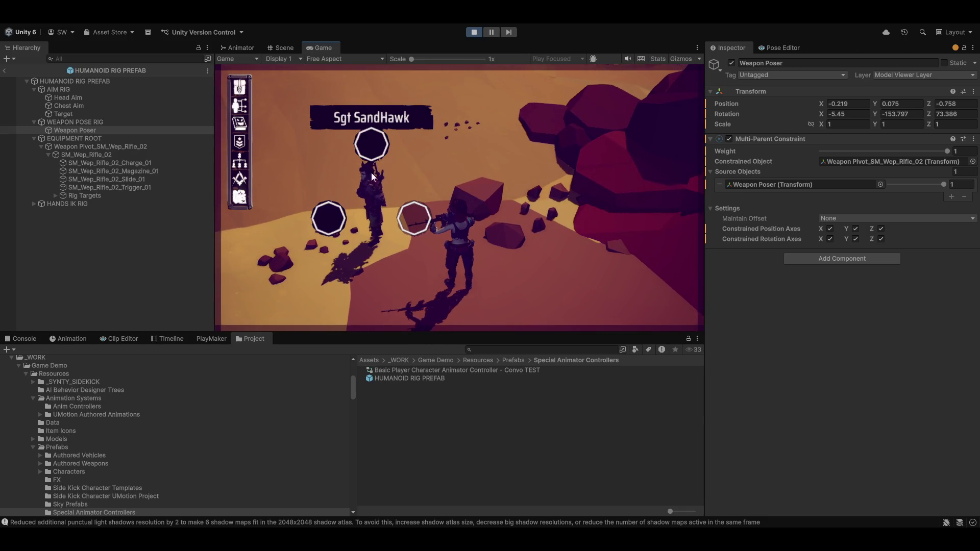
pyautogui.click(375, 143)
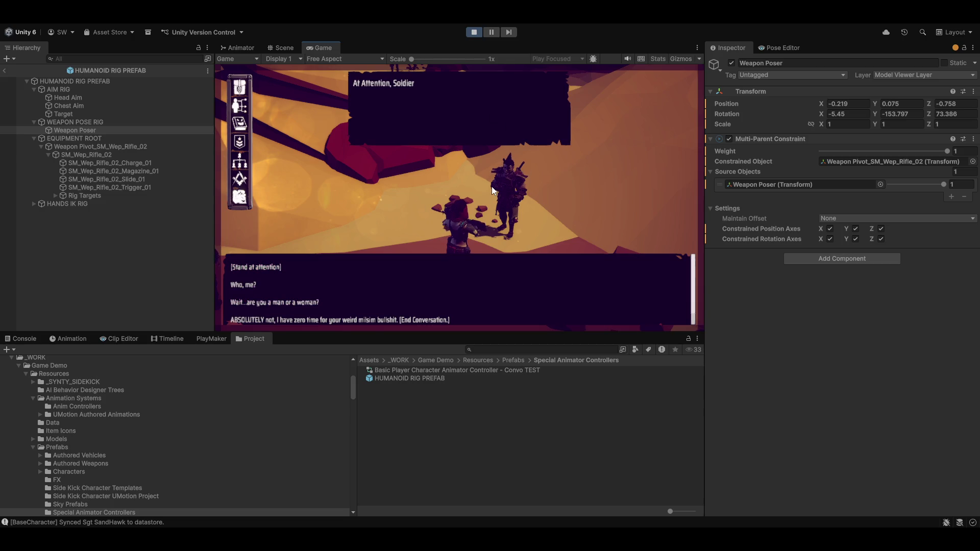
pyautogui.click(295, 317)
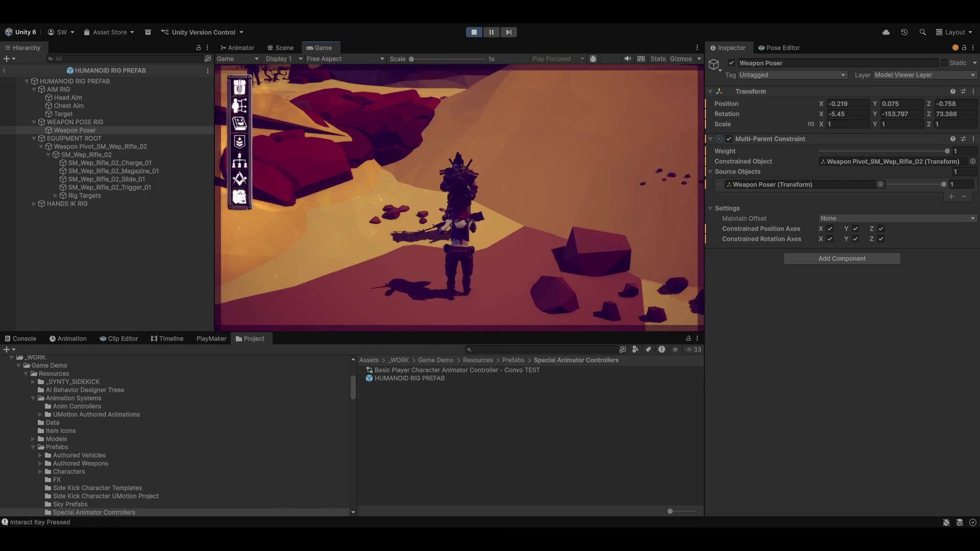
pyautogui.rightClick(577, 221)
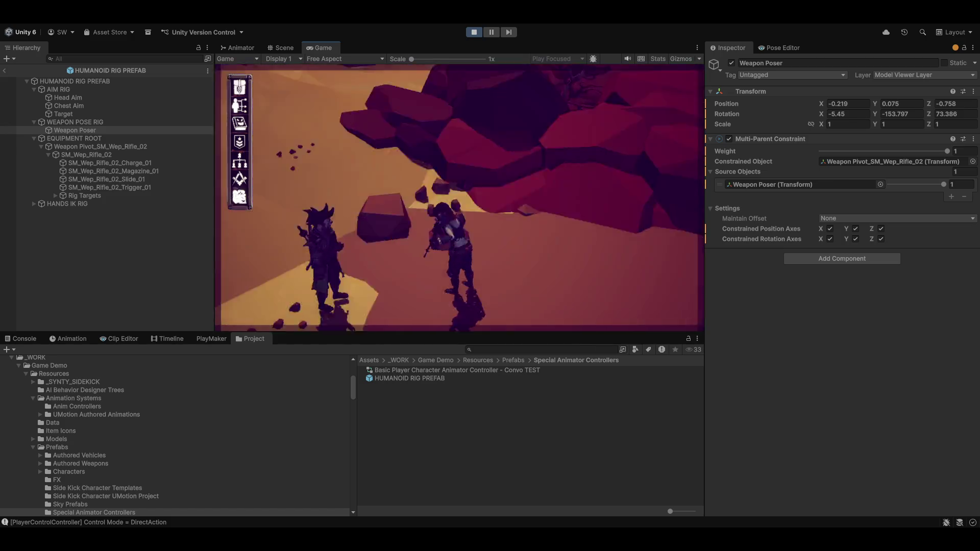
pyautogui.rightClick(459, 197)
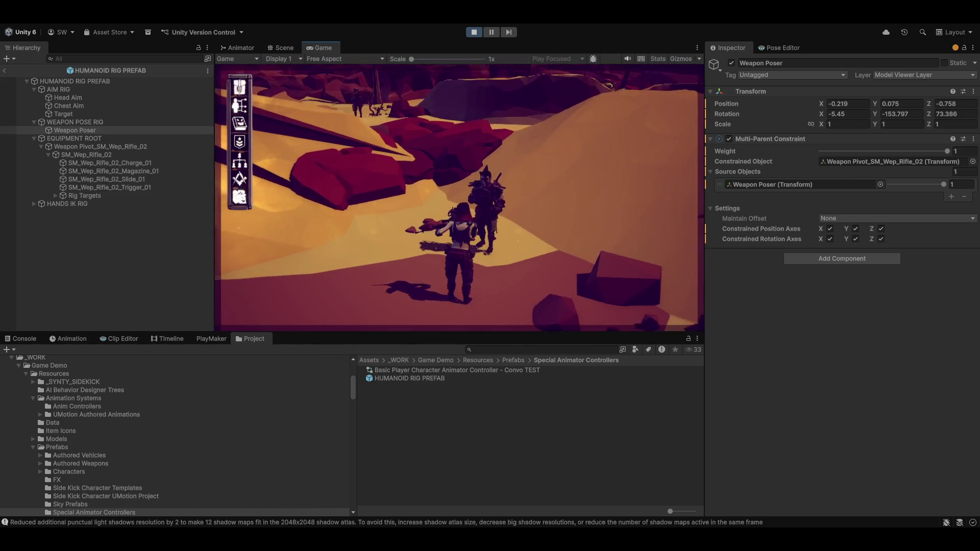
pyautogui.click(277, 46)
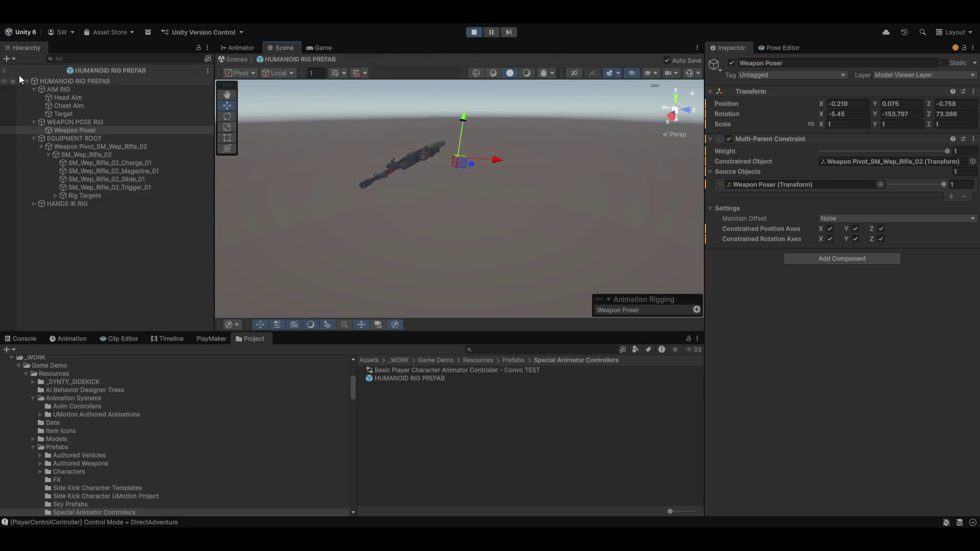
# Step: Return to the desert scene, then frame and expand the player character with rig and collider gizmos shown
pyautogui.click(4, 73)
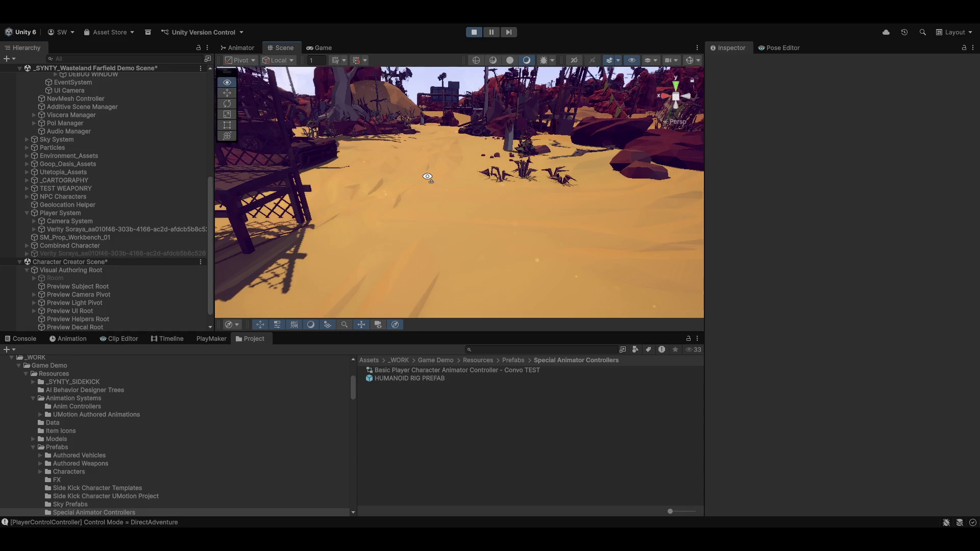
pyautogui.click(80, 230)
pyautogui.press('f')
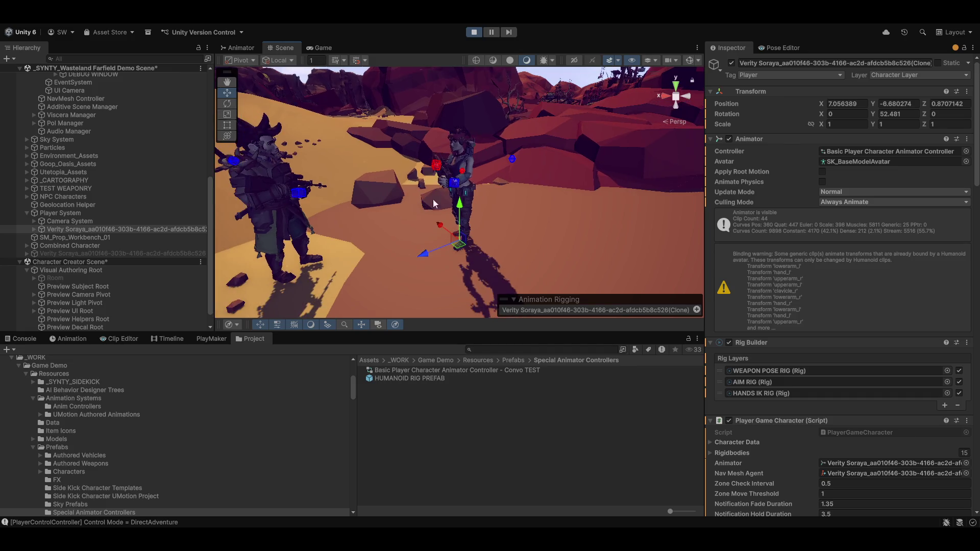
pyautogui.click(690, 60)
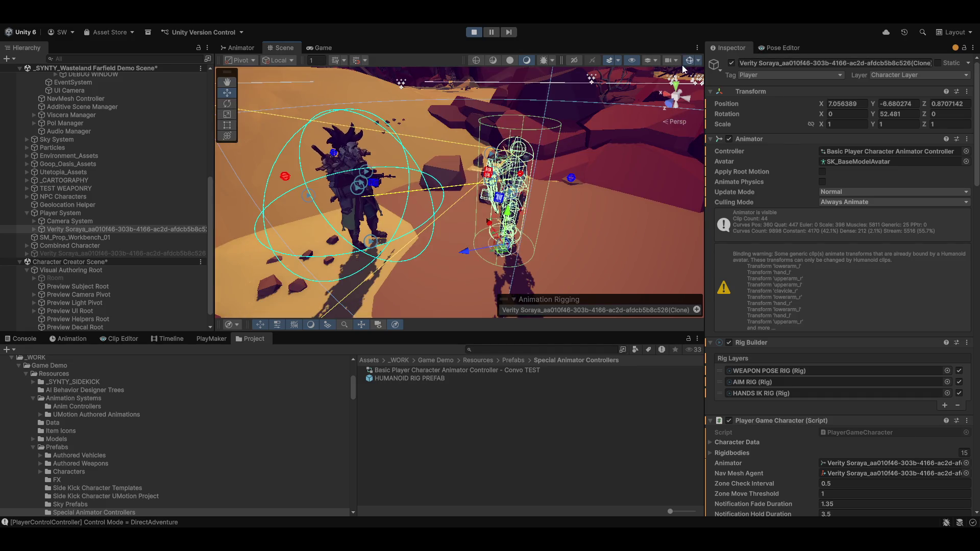
pyautogui.moveTo(464, 197)
pyautogui.mouseDown()
pyautogui.moveTo(436, 274)
pyautogui.moveTo(548, 238)
pyautogui.moveTo(423, 211)
pyautogui.moveTo(708, 84)
pyautogui.moveTo(490, 113)
pyautogui.moveTo(408, 143)
pyautogui.mouseUp()
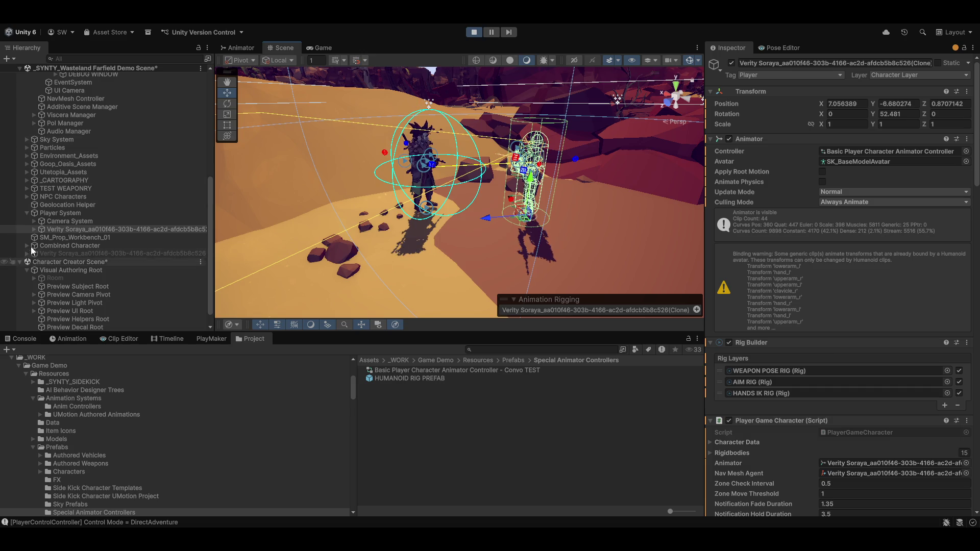
pyautogui.click(35, 228)
# Step: Collapse the player's Movement, Interaction and Combat Controller settings in the Inspector
pyautogui.scroll(-2, 772, 244)
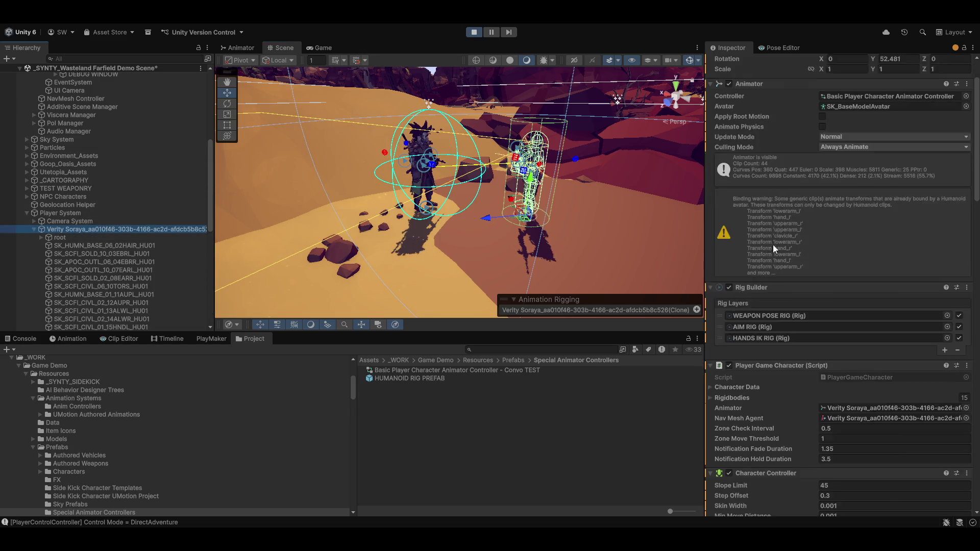
pyautogui.scroll(-12, 772, 244)
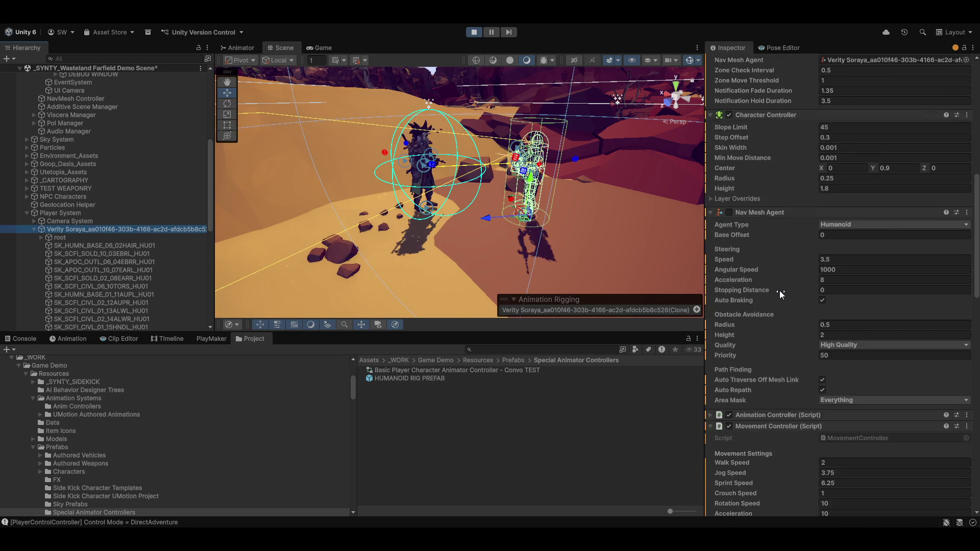
pyautogui.scroll(-4, 779, 290)
pyautogui.click(712, 316)
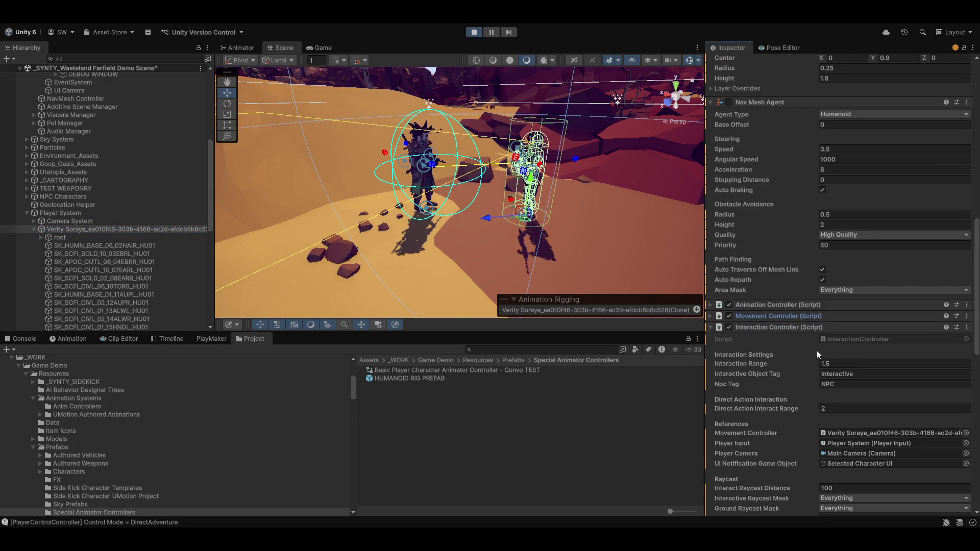
pyautogui.click(711, 327)
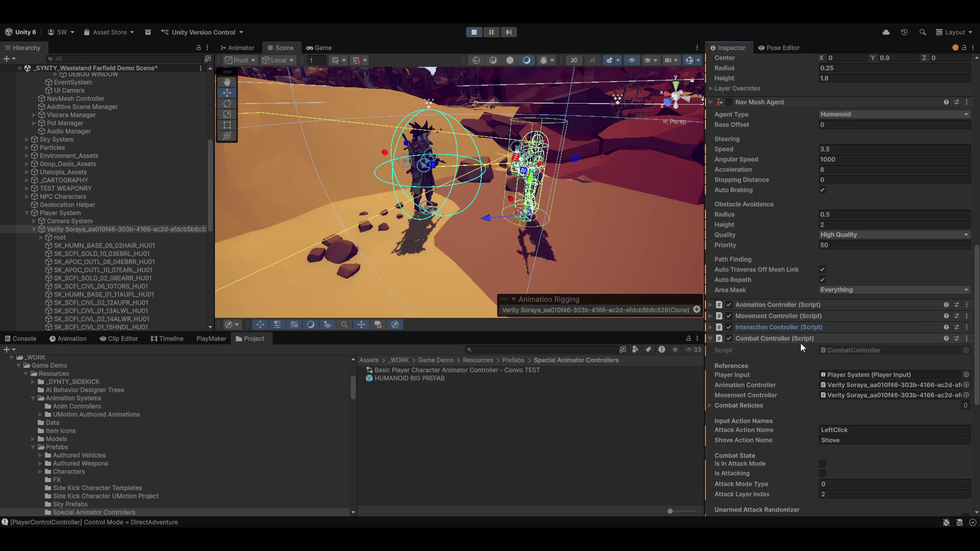
pyautogui.click(709, 339)
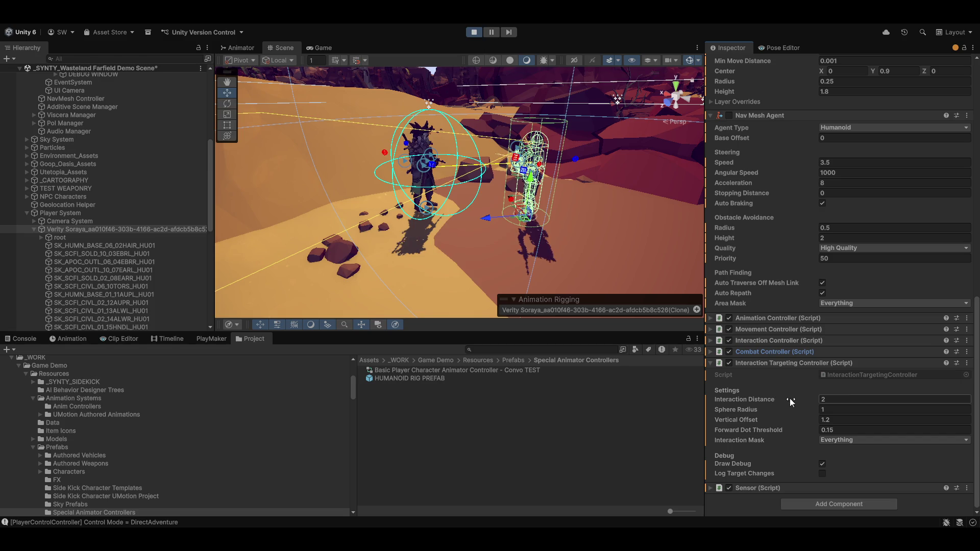
# Step: Set Sphere Radius to 2, try Interaction Distance 3, then return it to 2
pyautogui.click(833, 409)
pyautogui.write('2')
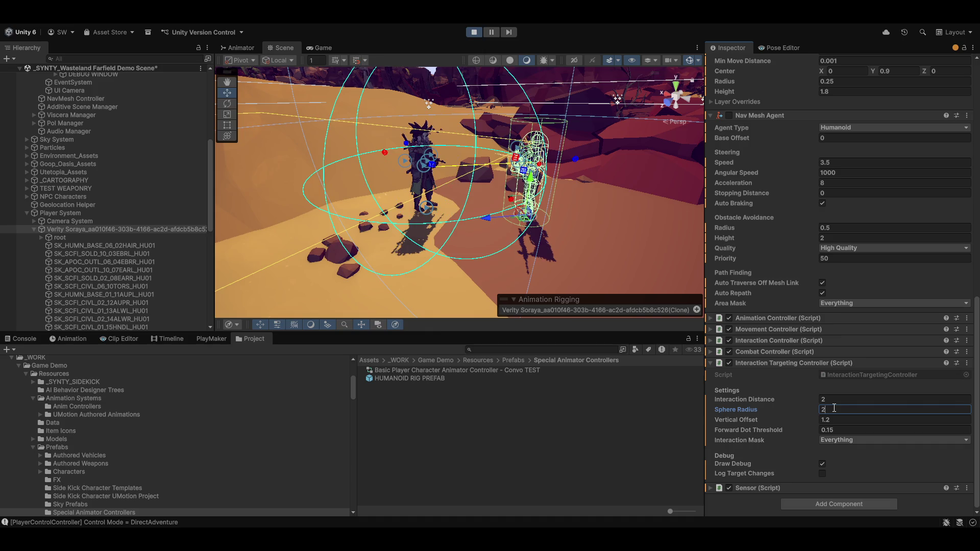
pyautogui.scroll(3, 600, 193)
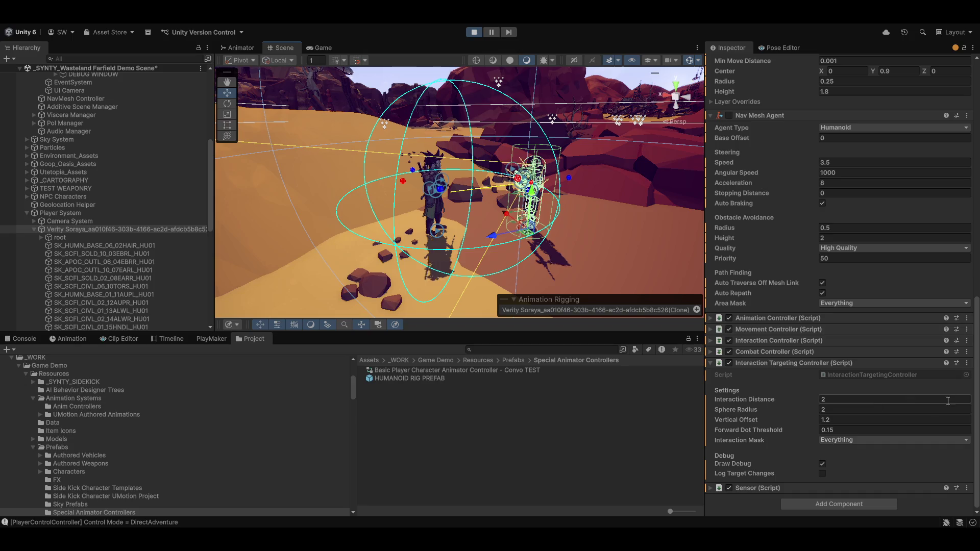
pyautogui.click(859, 398)
pyautogui.write('3')
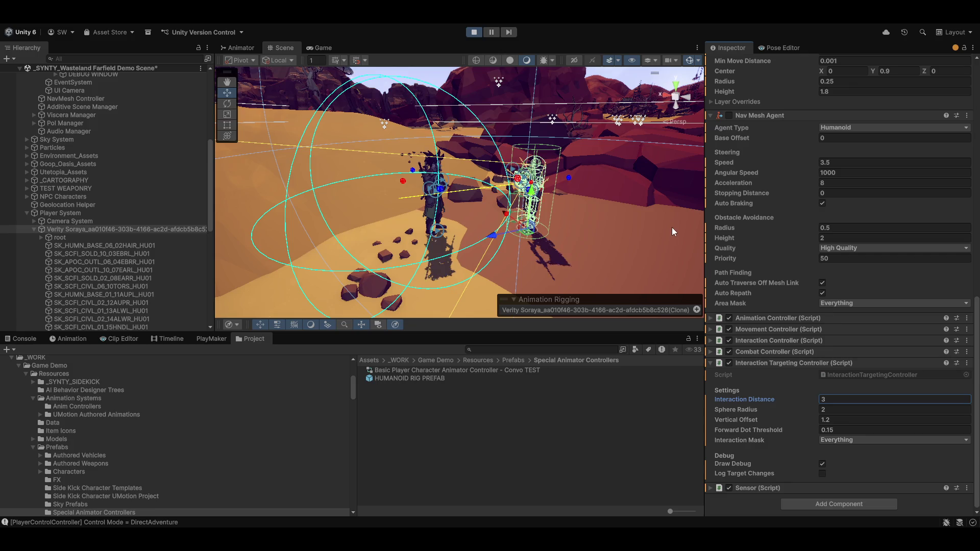
pyautogui.moveTo(671, 228)
pyautogui.mouseDown()
pyautogui.moveTo(381, 270)
pyautogui.moveTo(559, 206)
pyautogui.moveTo(547, 238)
pyautogui.moveTo(574, 234)
pyautogui.mouseUp()
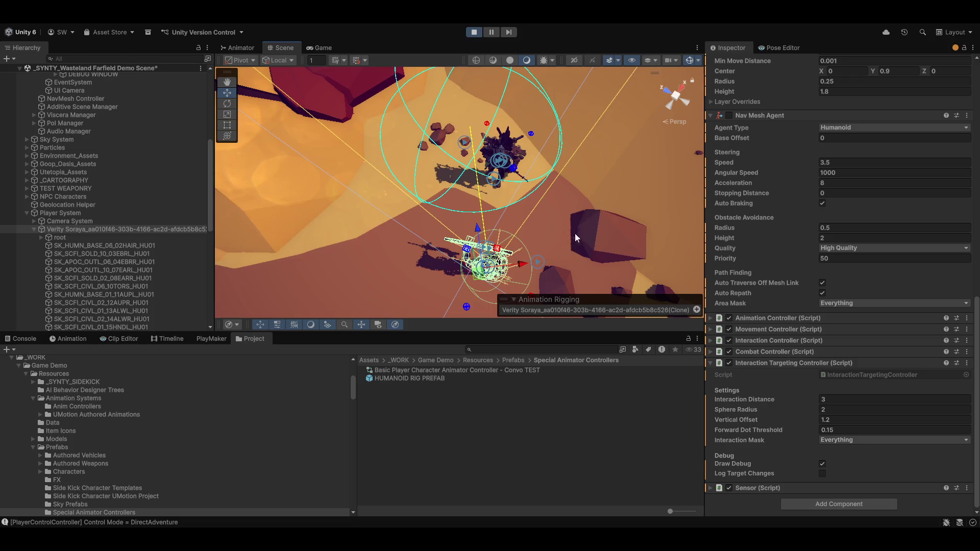
pyautogui.click(838, 399)
pyautogui.write('2')
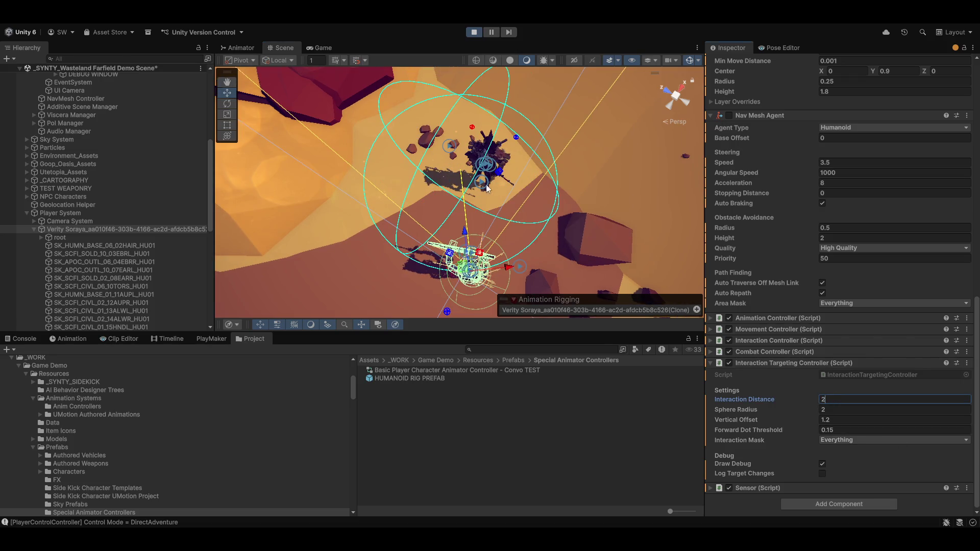
pyautogui.moveTo(387, 225)
pyautogui.mouseDown()
pyautogui.moveTo(535, 198)
pyautogui.moveTo(488, 198)
pyautogui.moveTo(545, 146)
pyautogui.moveTo(538, 208)
pyautogui.moveTo(587, 197)
pyautogui.moveTo(578, 164)
pyautogui.mouseUp()
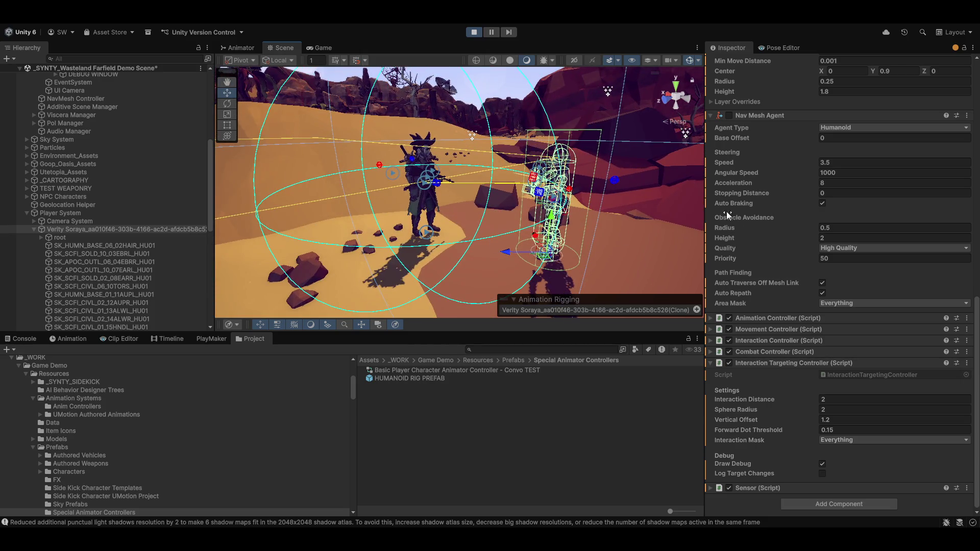
# Step: Enable Draw Debug and Log Target Changes, and show the Console to watch target logs
pyautogui.click(822, 464)
pyautogui.click(821, 473)
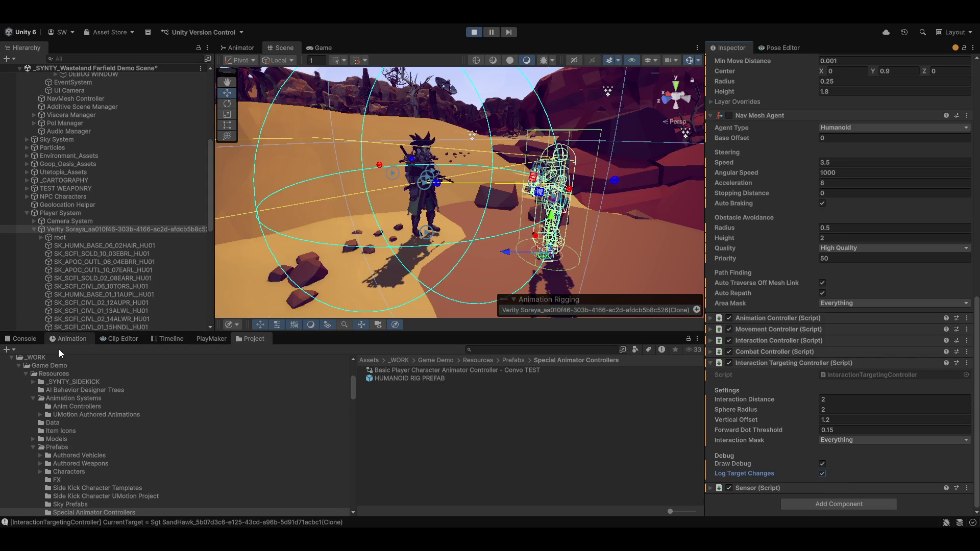
pyautogui.click(26, 339)
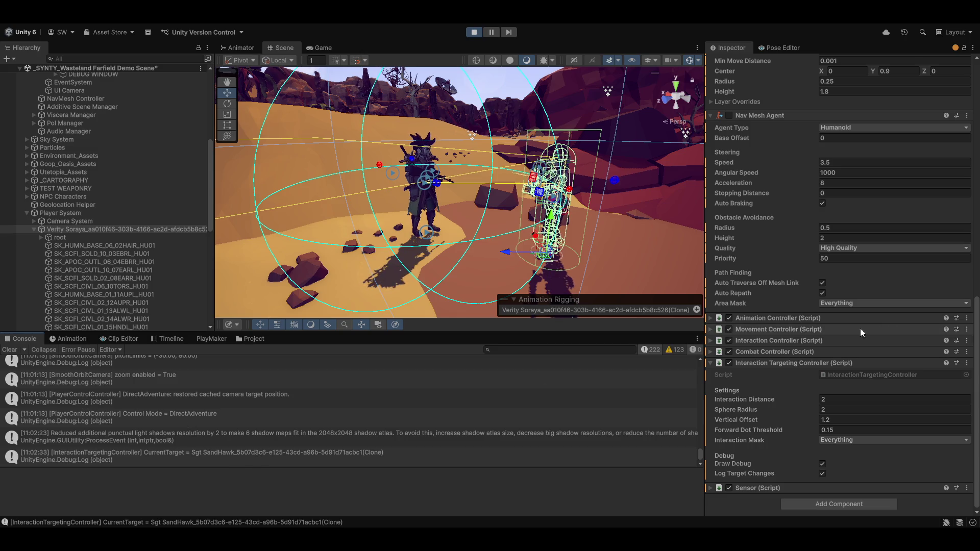
pyautogui.click(712, 361)
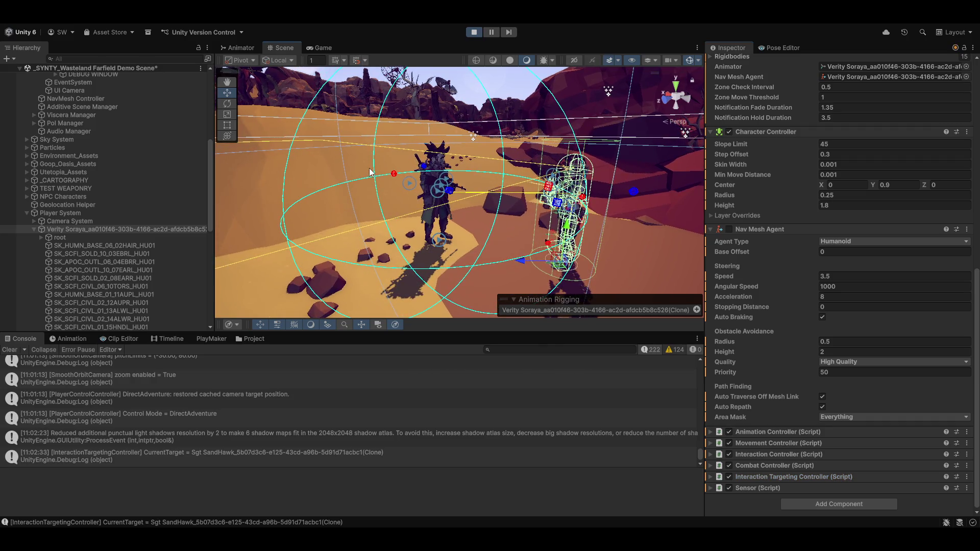
pyautogui.click(10, 350)
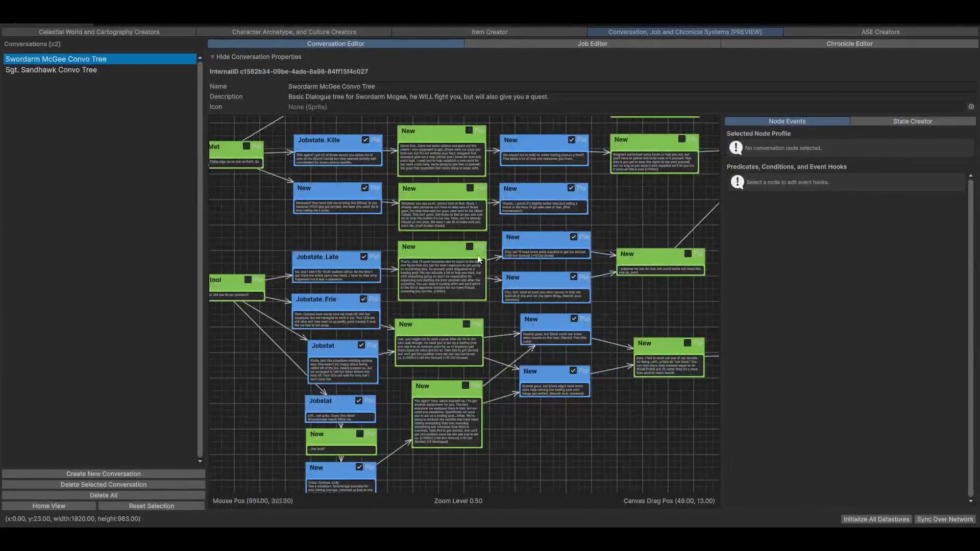
# Step: Open the Sgt. Sandhawk Convo Tree and use Reset Pos to recenter the node canvas
pyautogui.moveTo(549, 194)
pyautogui.mouseDown()
pyautogui.moveTo(496, 284)
pyautogui.moveTo(503, 228)
pyautogui.moveTo(509, 289)
pyautogui.moveTo(475, 449)
pyautogui.mouseUp()
pyautogui.moveTo(510, 306); pyautogui.dragTo(471, 431)
pyautogui.click(44, 70)
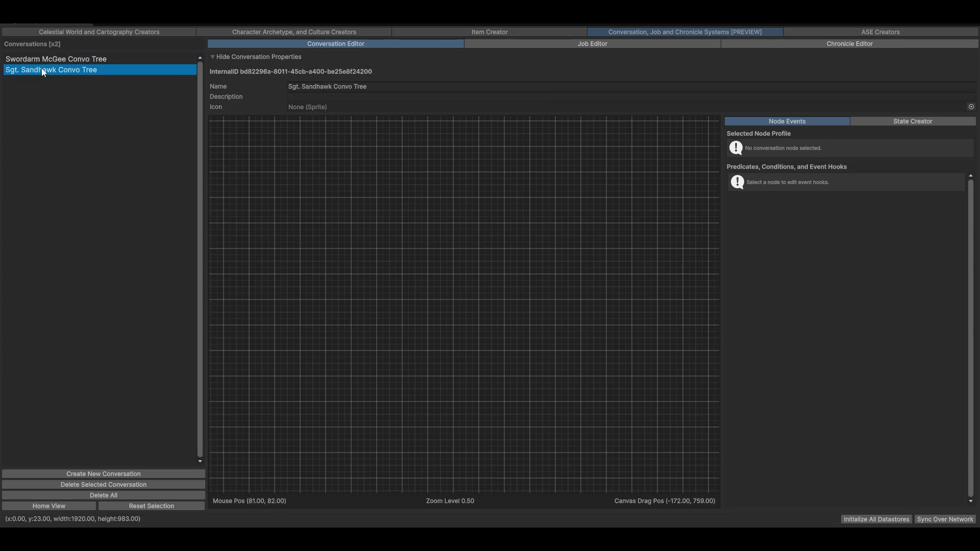
pyautogui.moveTo(399, 242)
pyautogui.mouseDown()
pyautogui.moveTo(453, 197)
pyautogui.moveTo(546, 192)
pyautogui.moveTo(236, 405)
pyautogui.mouseUp()
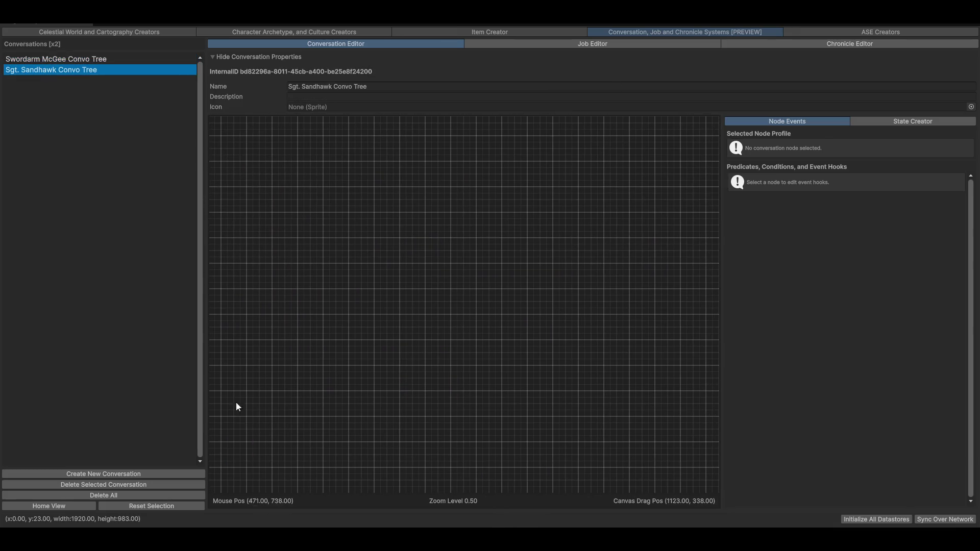
pyautogui.rightClick(284, 145)
pyautogui.click(321, 163)
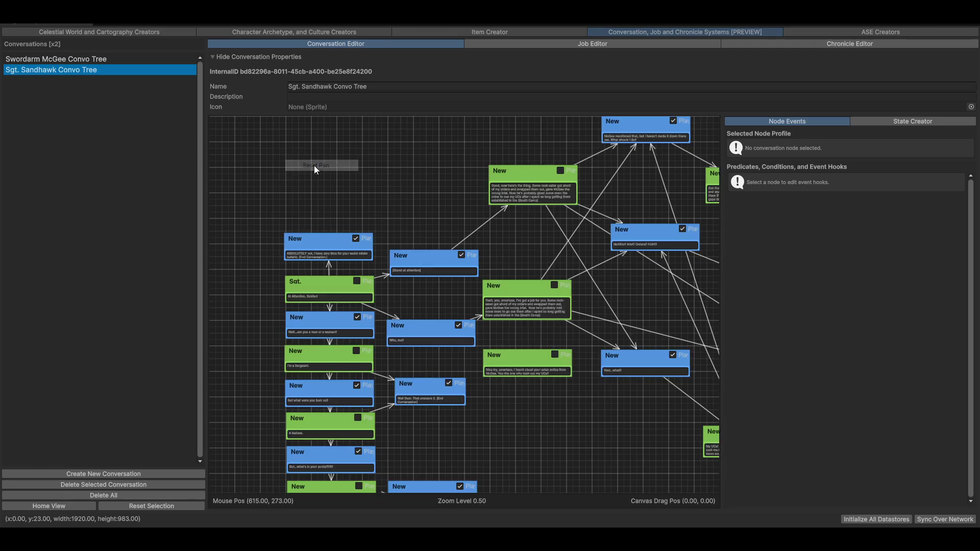
# Step: Zoom and pan the canvas to bring the lower dialogue nodes into view
pyautogui.scroll(3, 498, 352)
pyautogui.scroll(2, 538, 407)
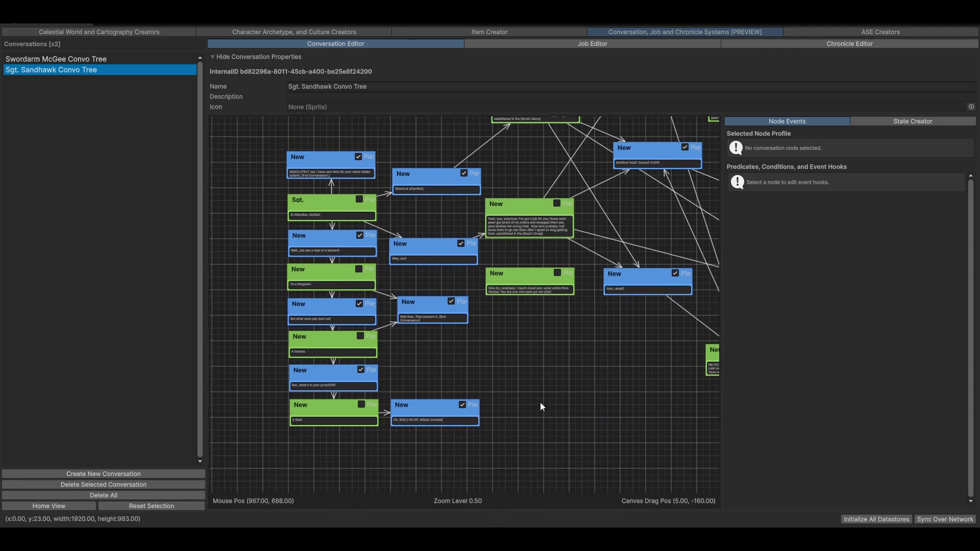
pyautogui.scroll(3, 473, 379)
pyautogui.moveTo(254, 393); pyautogui.dragTo(258, 283)
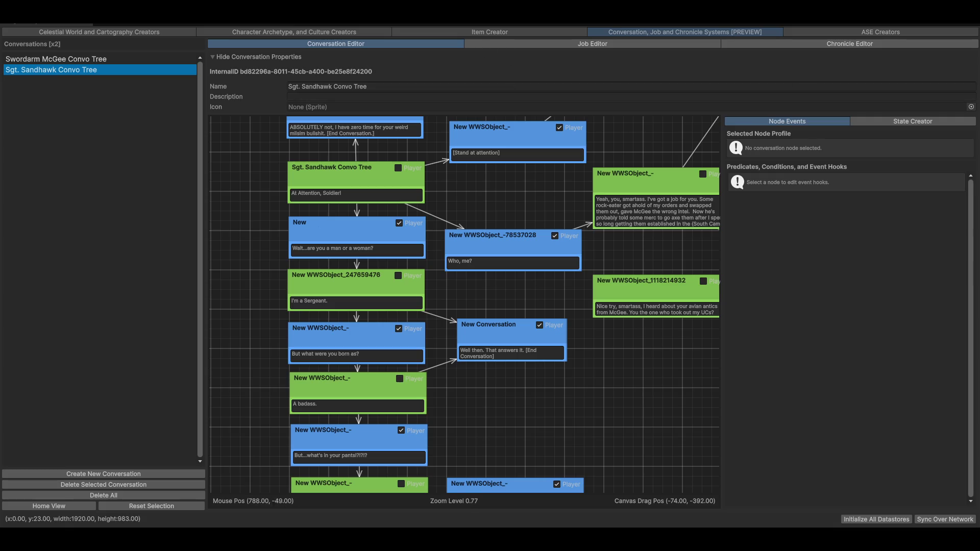
pyautogui.click(320, 31)
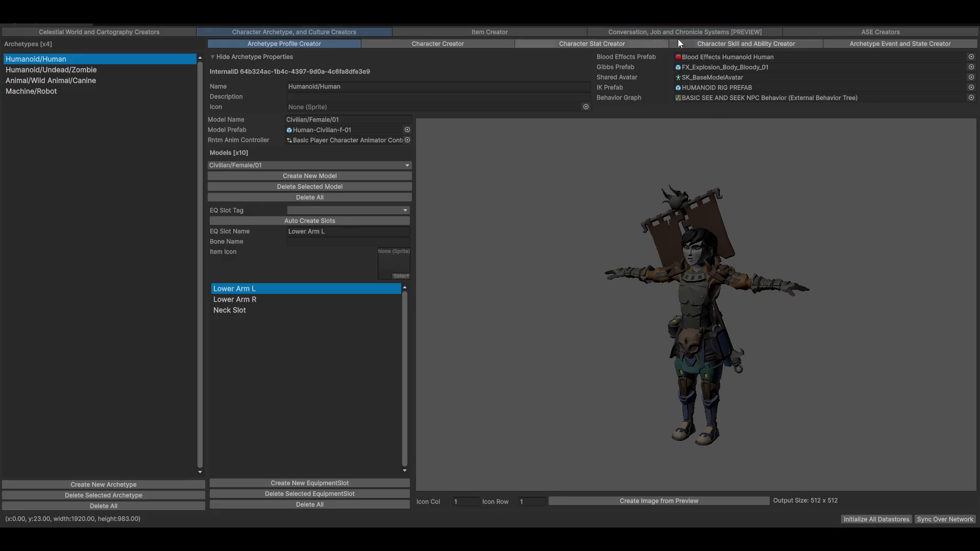
# Step: Show character Conversations and reassign the Sgt. Sandhawk Convo Tree to Sgt SandHawk
pyautogui.click(461, 46)
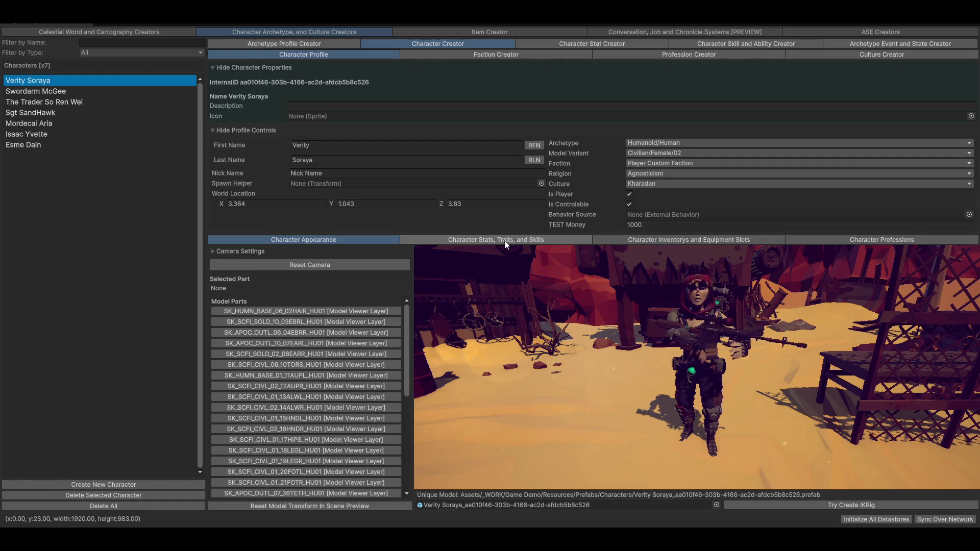
pyautogui.click(663, 244)
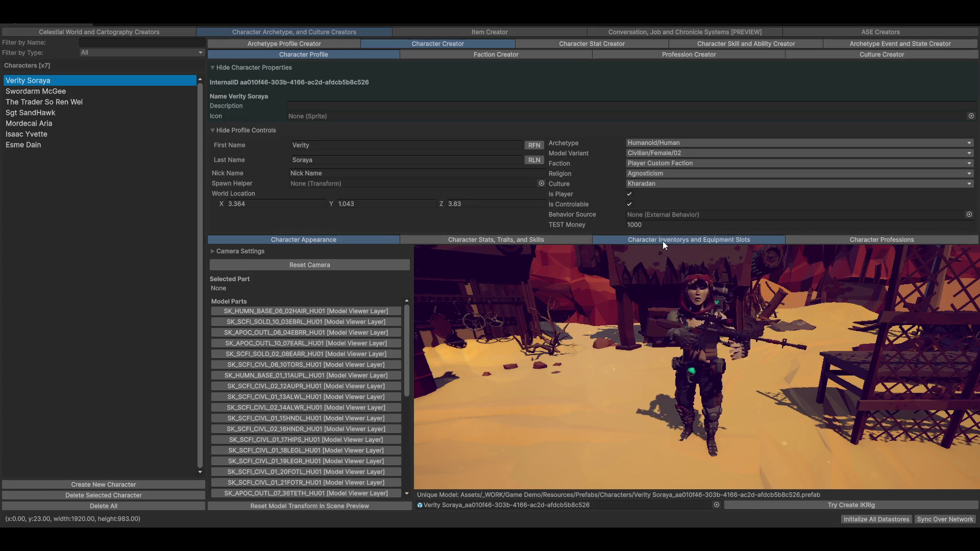
pyautogui.click(245, 249)
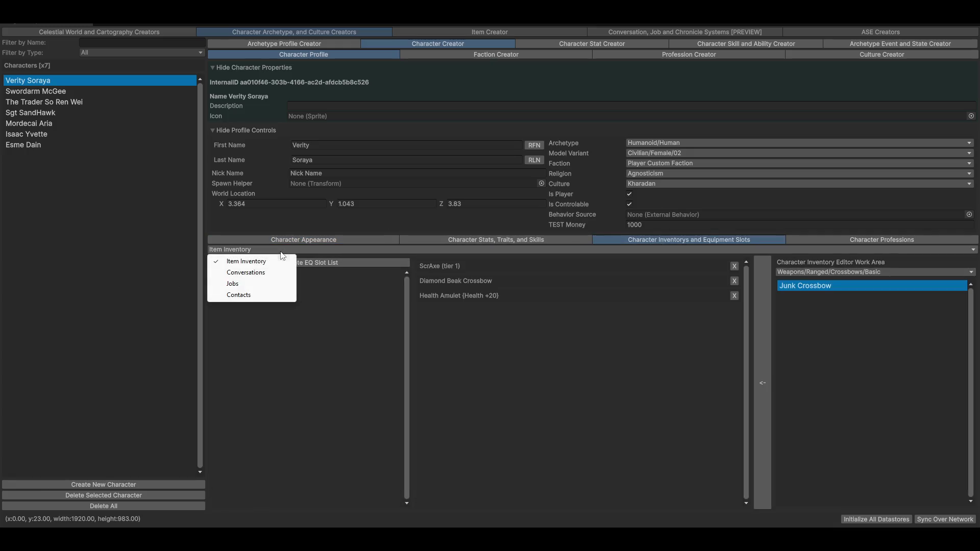
pyautogui.click(252, 273)
pyautogui.click(66, 111)
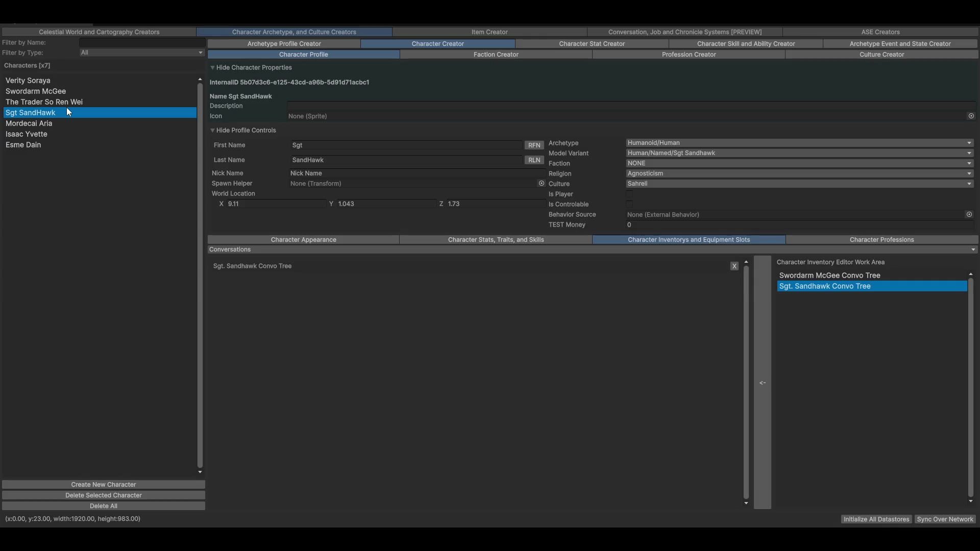
pyautogui.click(734, 267)
pyautogui.click(766, 297)
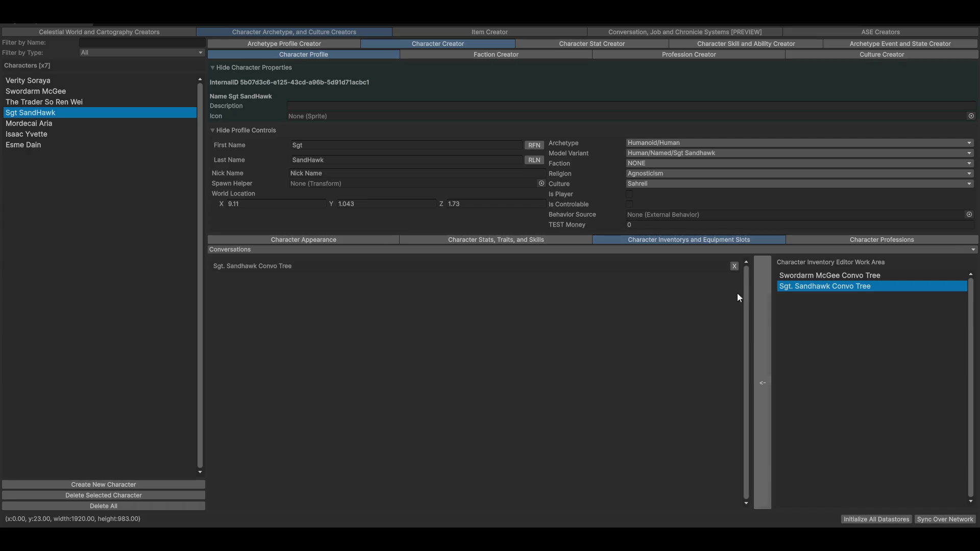
# Step: Replace Swordarm McGee's conversation with the Swordarm McGee Convo Tree
pyautogui.click(52, 95)
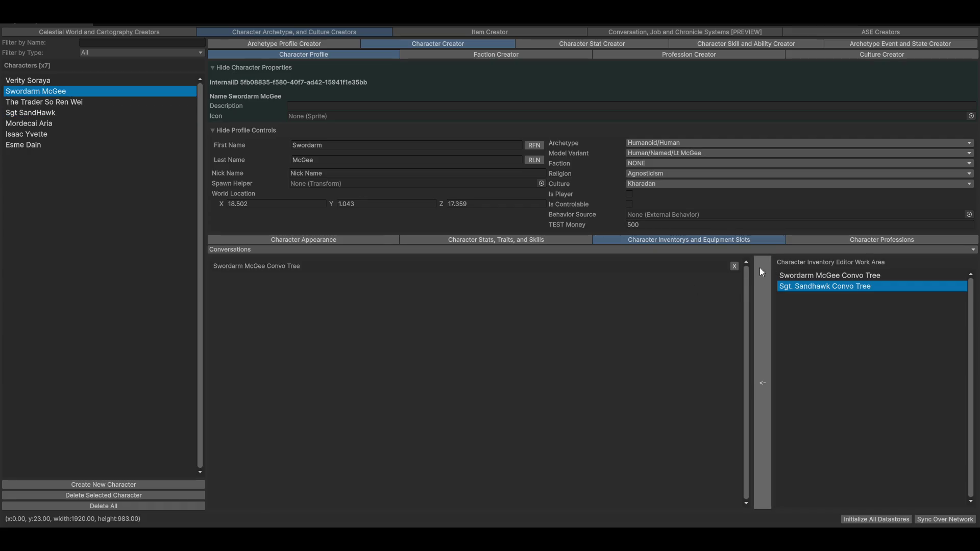
pyautogui.click(734, 266)
pyautogui.click(813, 277)
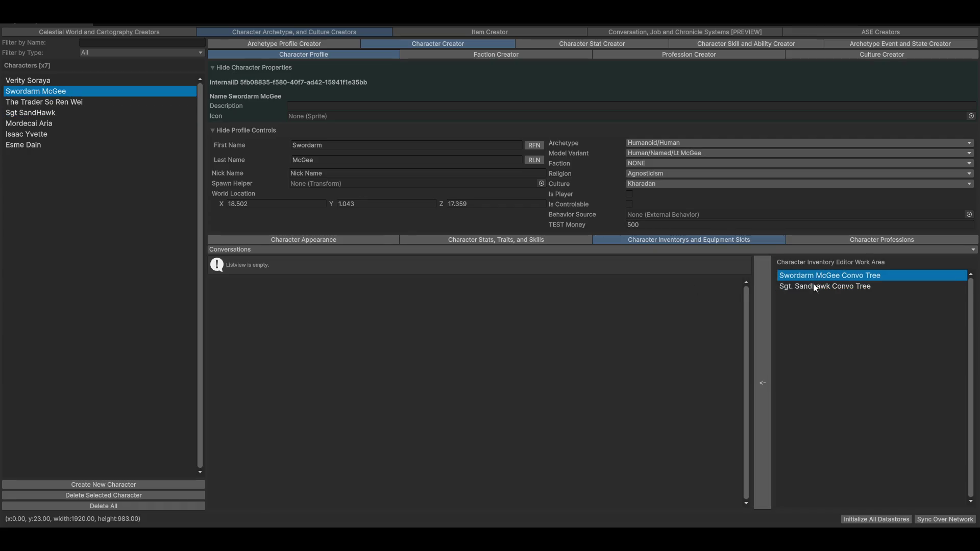
pyautogui.click(759, 342)
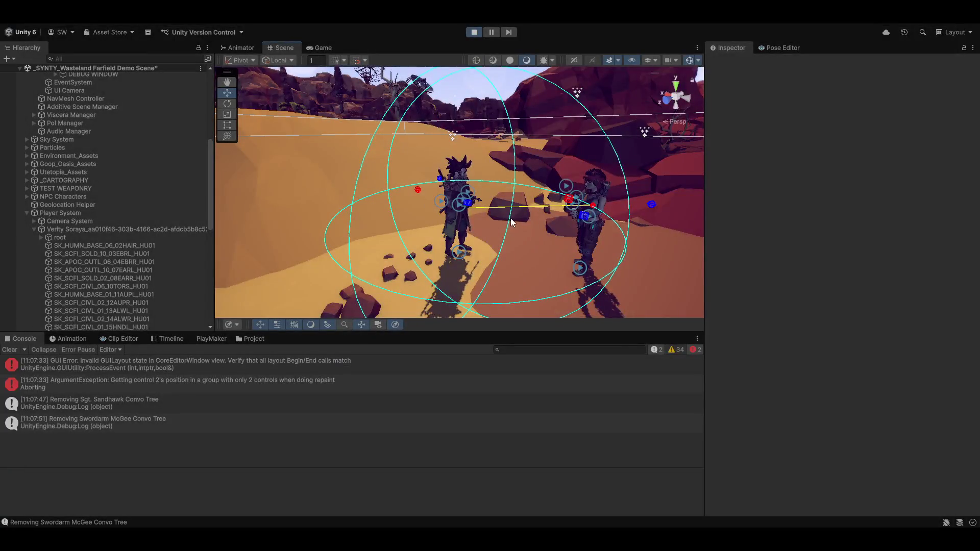
# Step: In the Game view, start a conversation with Sgt SandHawk
pyautogui.click(319, 47)
pyautogui.click(548, 220)
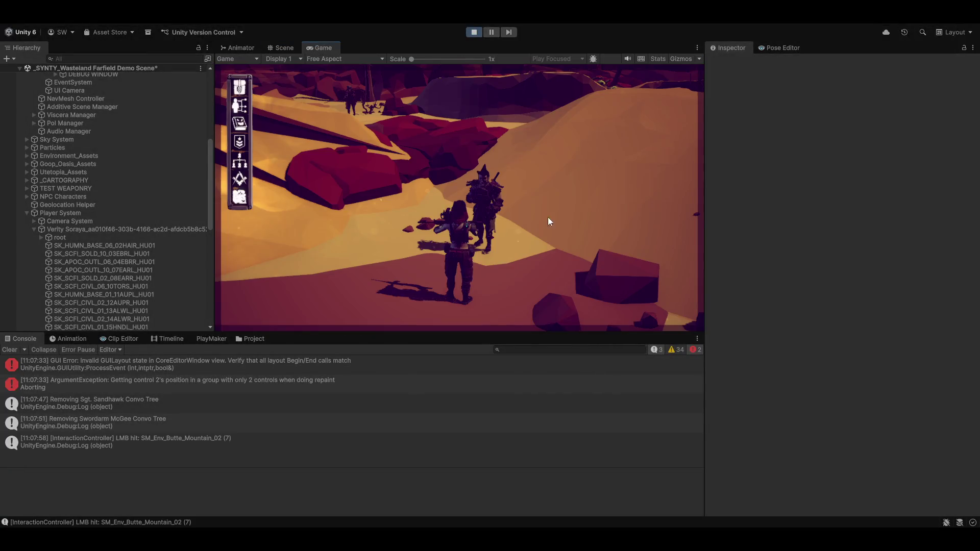
pyautogui.click(488, 191)
pyautogui.click(480, 156)
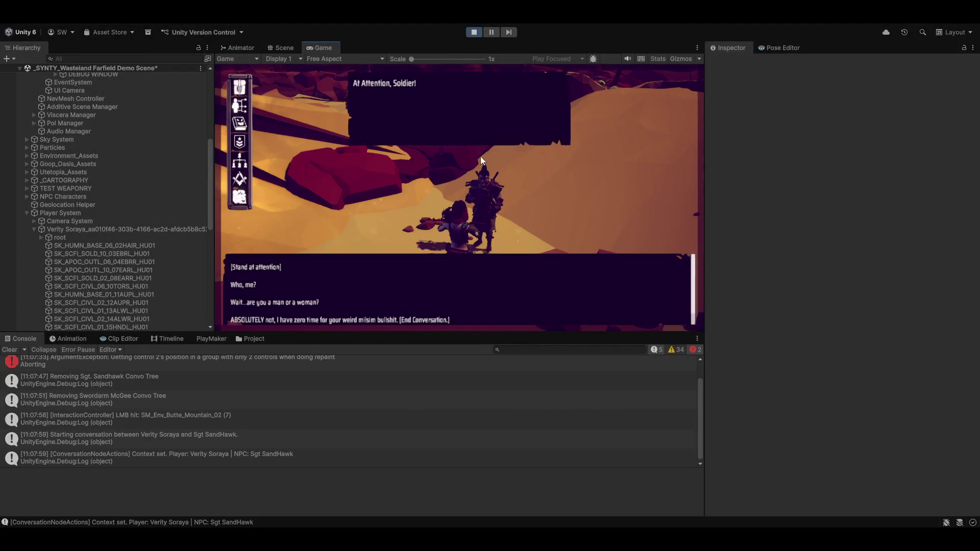
# Step: Reply by standing at attention, then with 'Your...what?' and the confused McWho answer
pyautogui.click(248, 266)
pyautogui.scroll(-1, 448, 283)
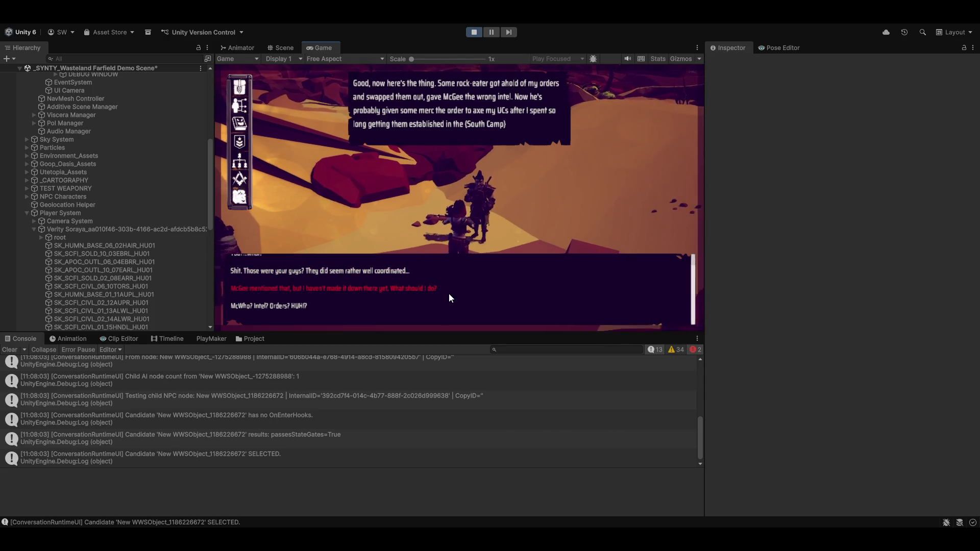
pyautogui.scroll(1, 449, 293)
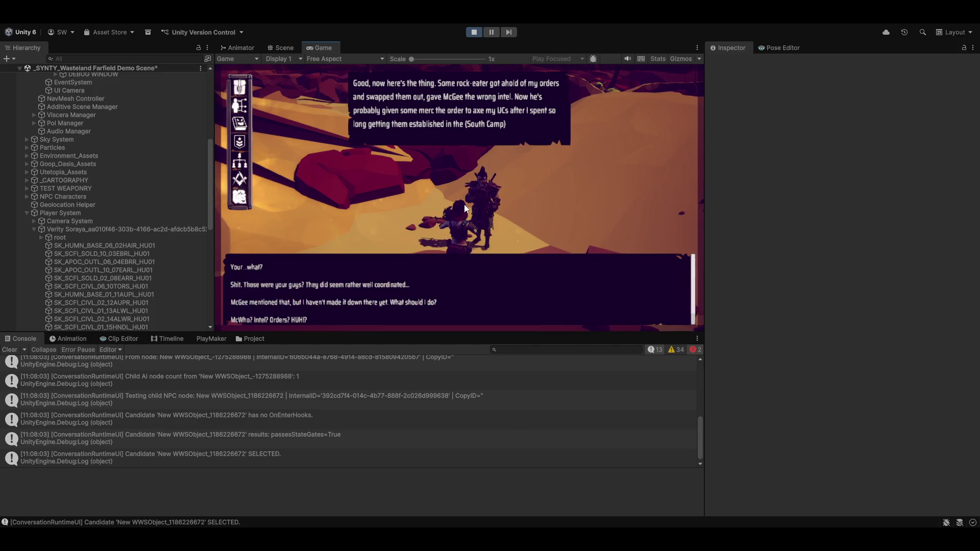
pyautogui.click(254, 268)
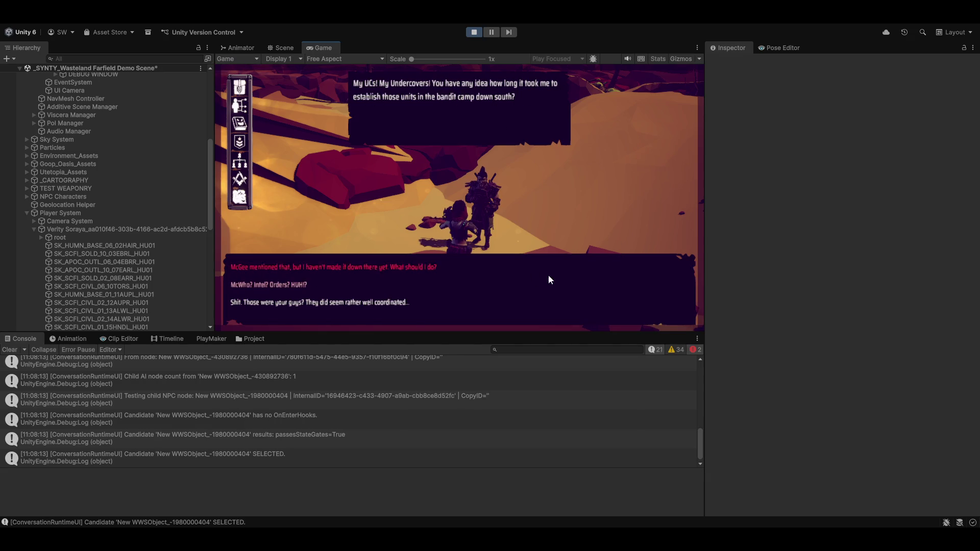
pyautogui.click(283, 284)
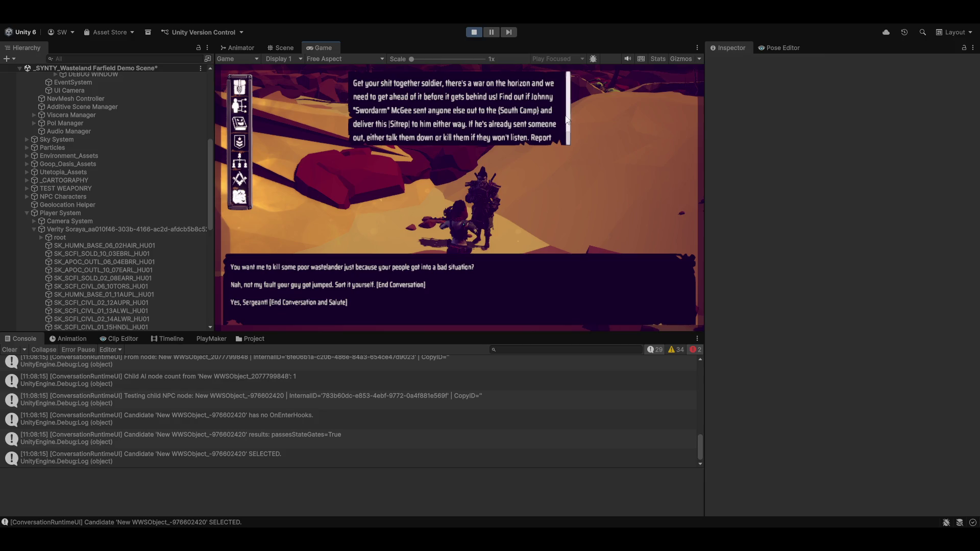
pyautogui.scroll(-2, 553, 128)
# Step: Choose 'Yes, Sergeant! [End Conversation and Salute]' and stop Play mode
pyautogui.click(489, 146)
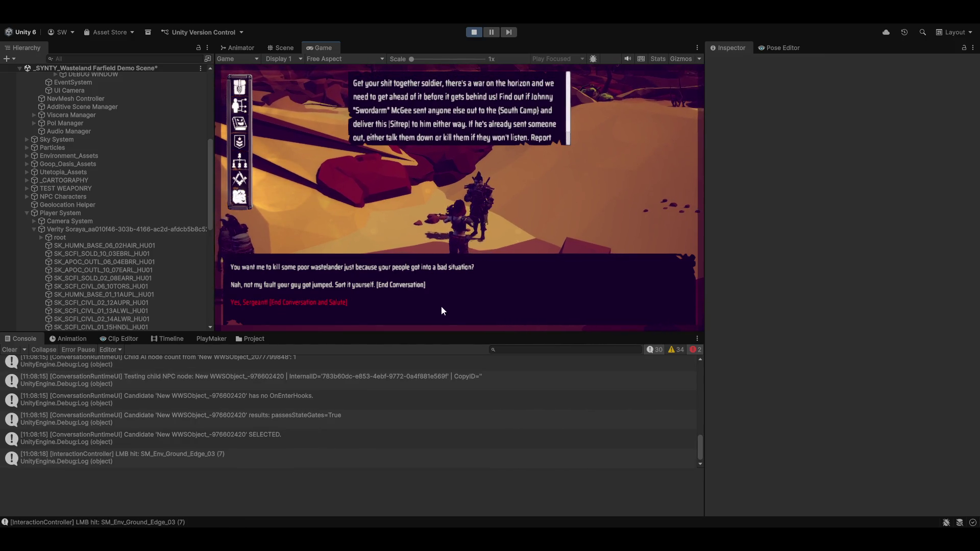
pyautogui.click(498, 290)
pyautogui.click(546, 298)
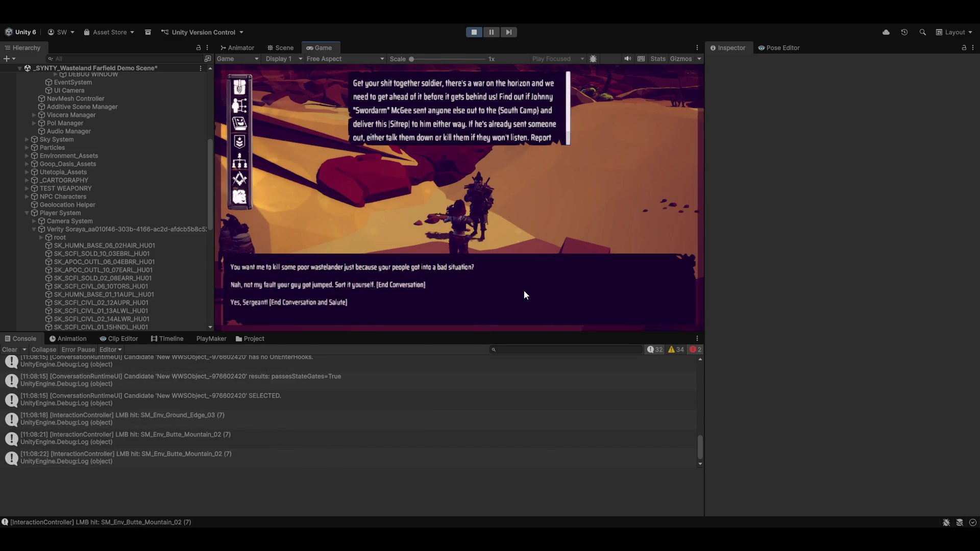
pyautogui.click(284, 304)
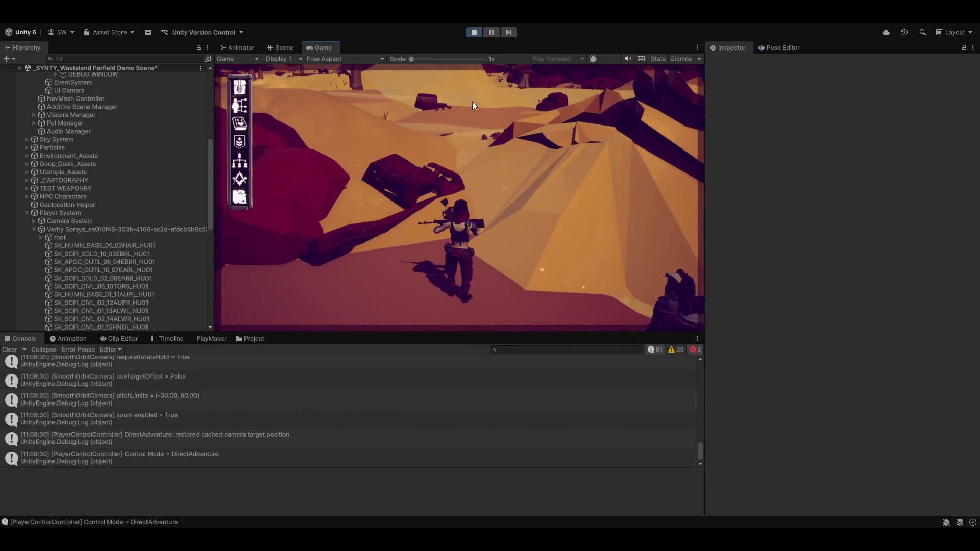
pyautogui.click(472, 32)
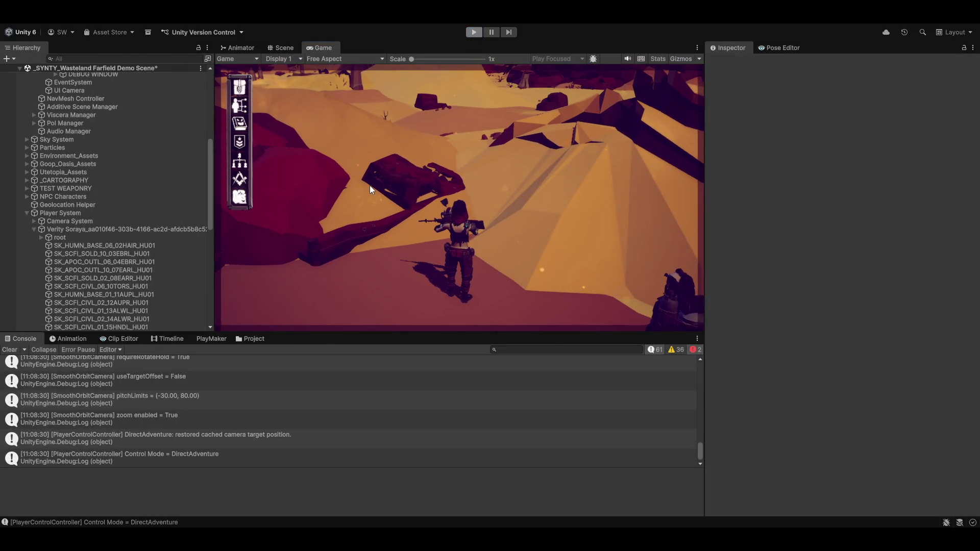
# Step: Clear the Console and open the Animation panel's Clip Editor
pyautogui.click(8, 351)
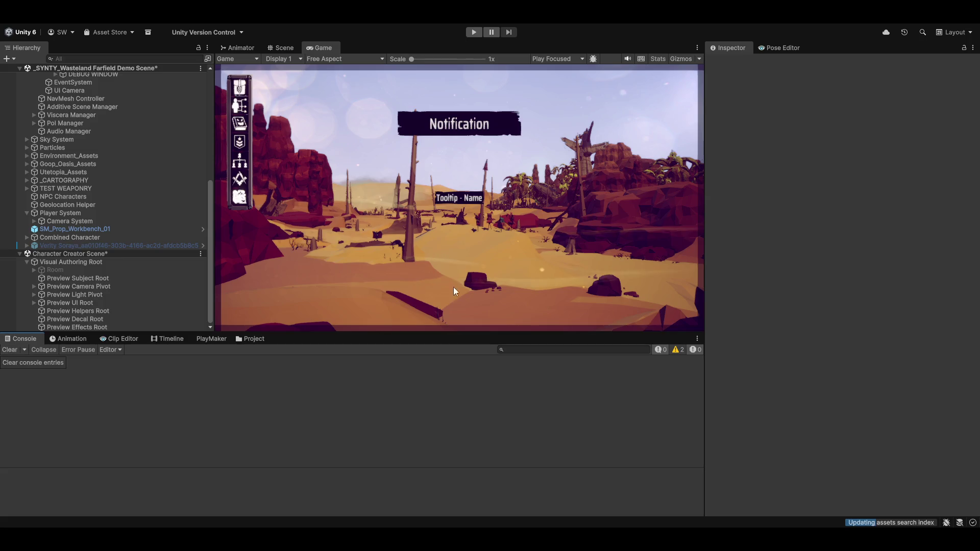
pyautogui.click(68, 338)
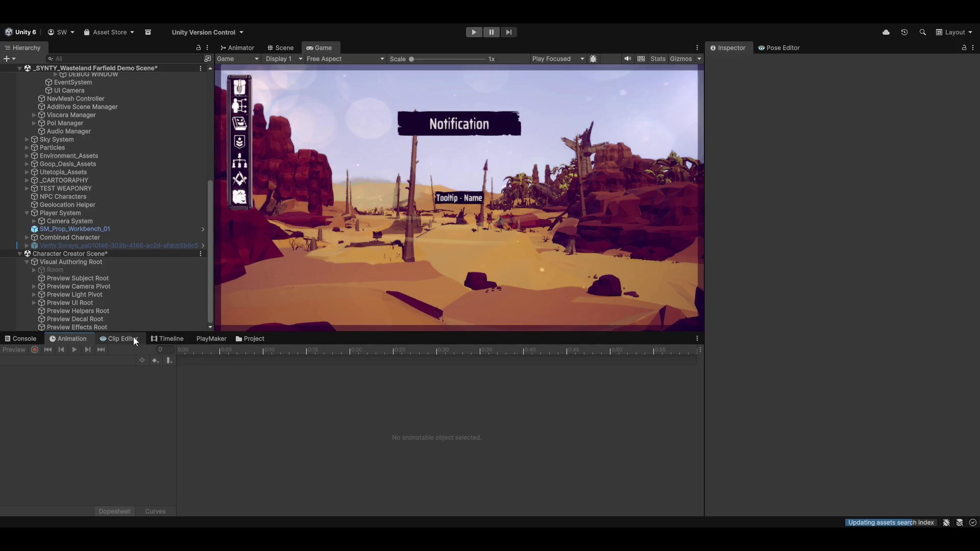
pyautogui.click(341, 378)
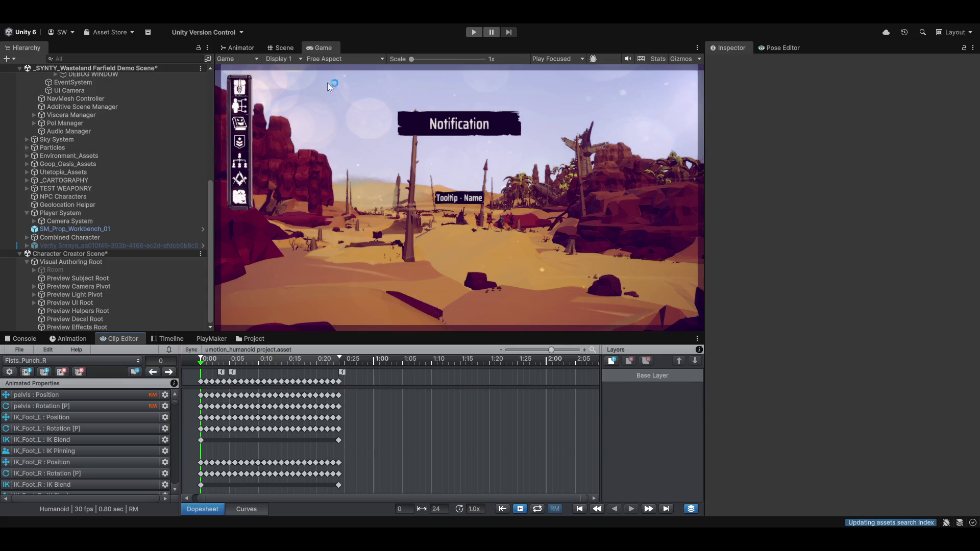
# Step: Orbit the Scene view to a new angle, then launch the Magnum Opus Editor
pyautogui.click(279, 48)
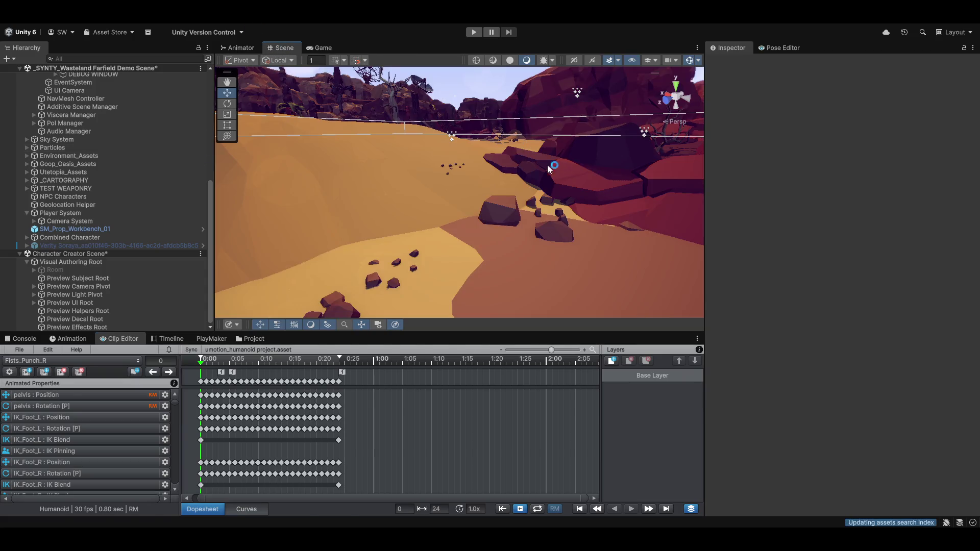
pyautogui.moveTo(553, 168)
pyautogui.mouseDown()
pyautogui.moveTo(435, 214)
pyautogui.moveTo(536, 174)
pyautogui.moveTo(360, 142)
pyautogui.moveTo(359, 153)
pyautogui.moveTo(609, 153)
pyautogui.moveTo(459, 138)
pyautogui.moveTo(408, 113)
pyautogui.mouseUp()
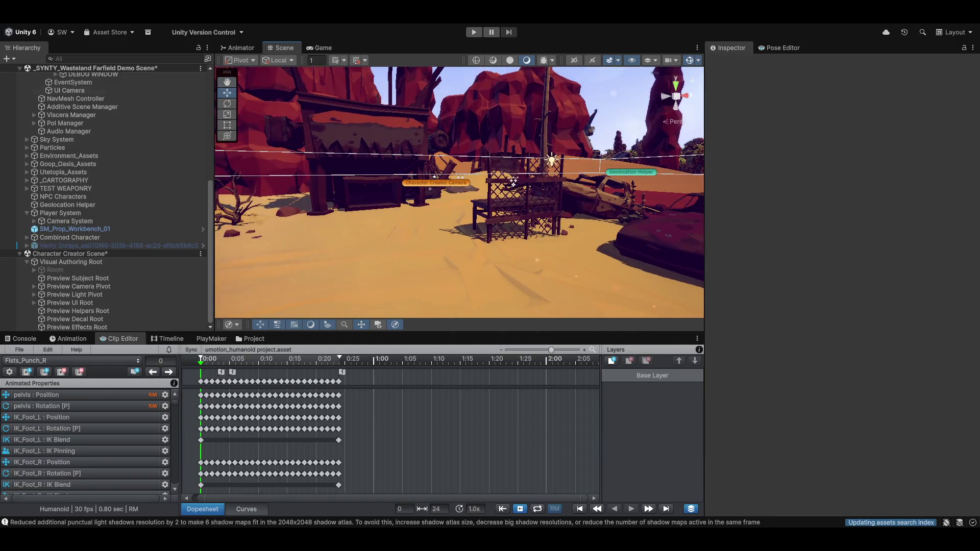
pyautogui.click(343, 25)
pyautogui.click(353, 41)
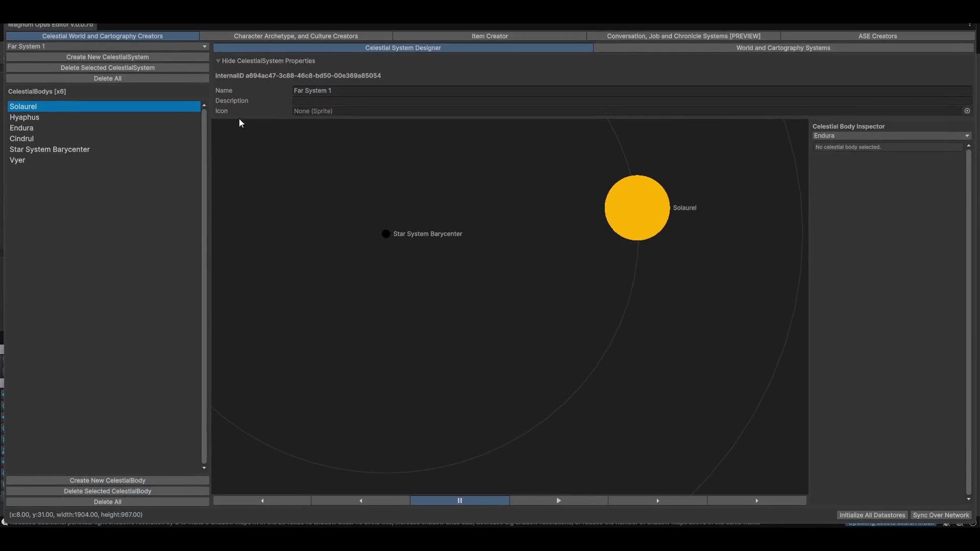
# Step: View the Weapons/Ranged/Crossbows/Basic stats in Item Type Stat Creator, then its Event System Editor
pyautogui.click(454, 37)
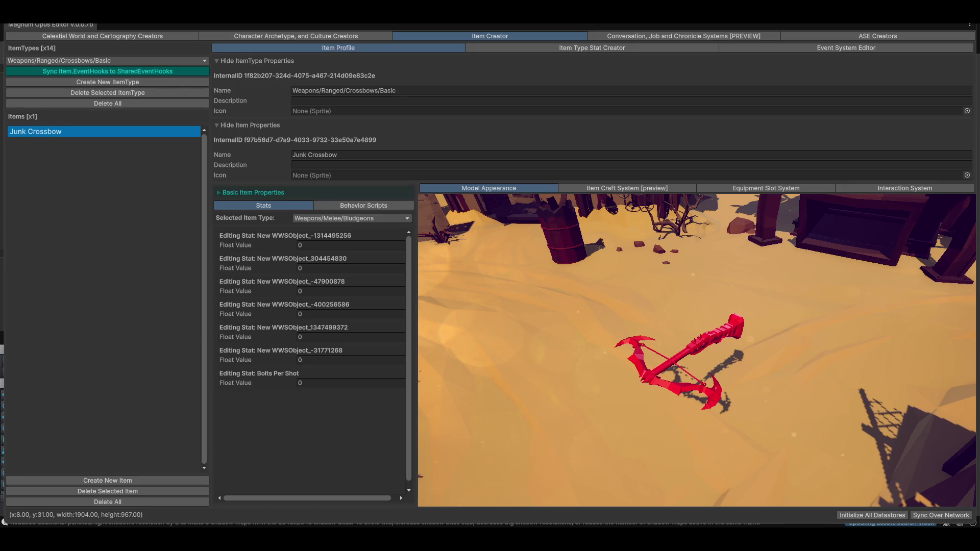
pyautogui.click(568, 47)
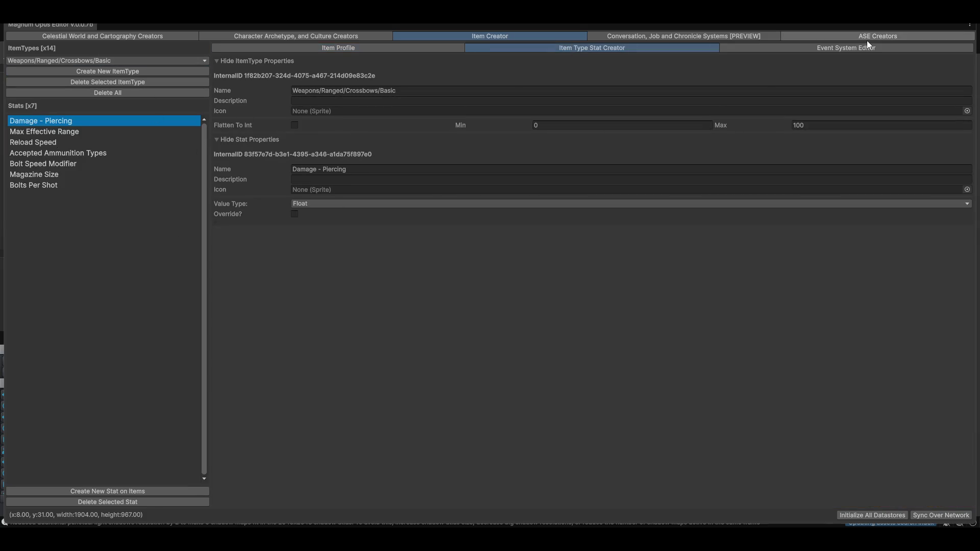
pyautogui.click(840, 48)
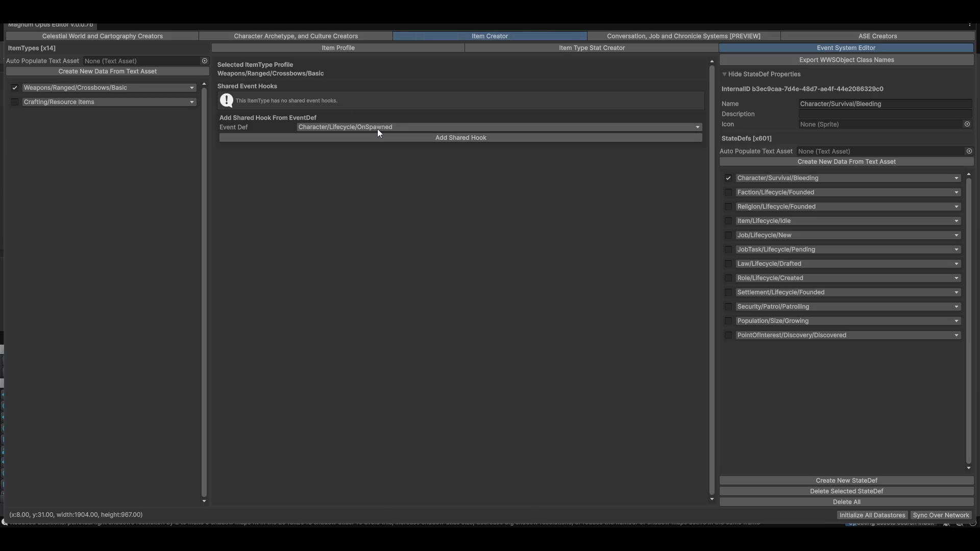
# Step: Add a Character/Lifecycle/OnSpawned shared hook to Crafting/Resource Items and expand it
pyautogui.click(14, 102)
pyautogui.click(396, 126)
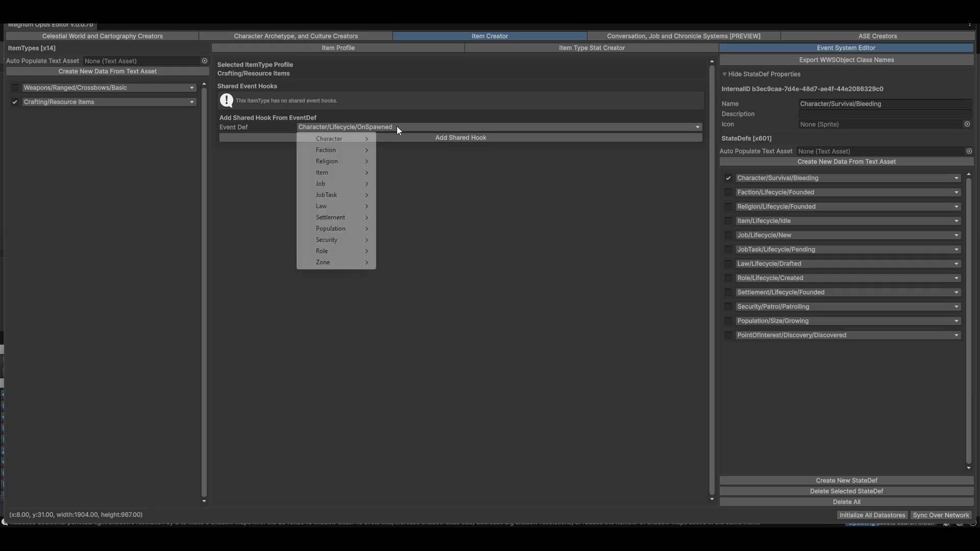
pyautogui.click(511, 188)
pyautogui.click(448, 137)
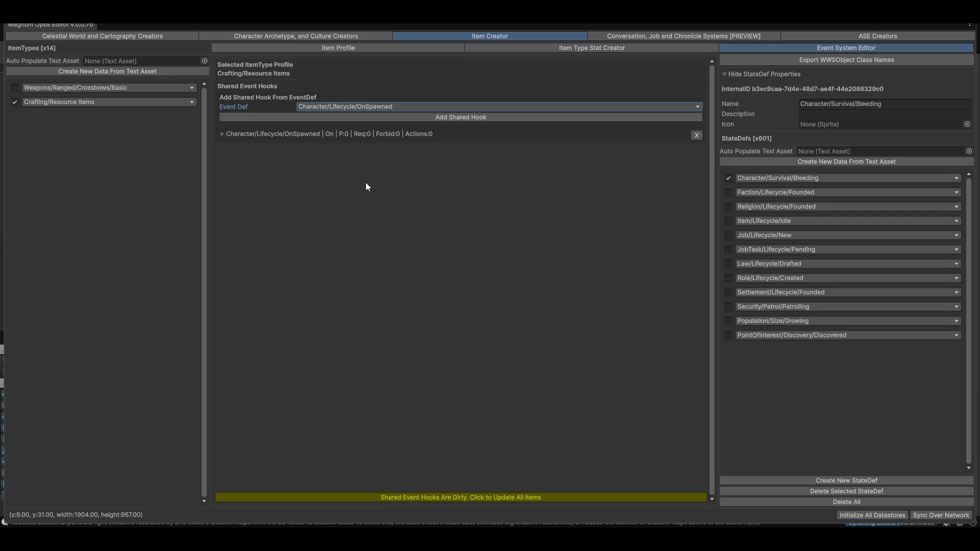
pyautogui.click(273, 134)
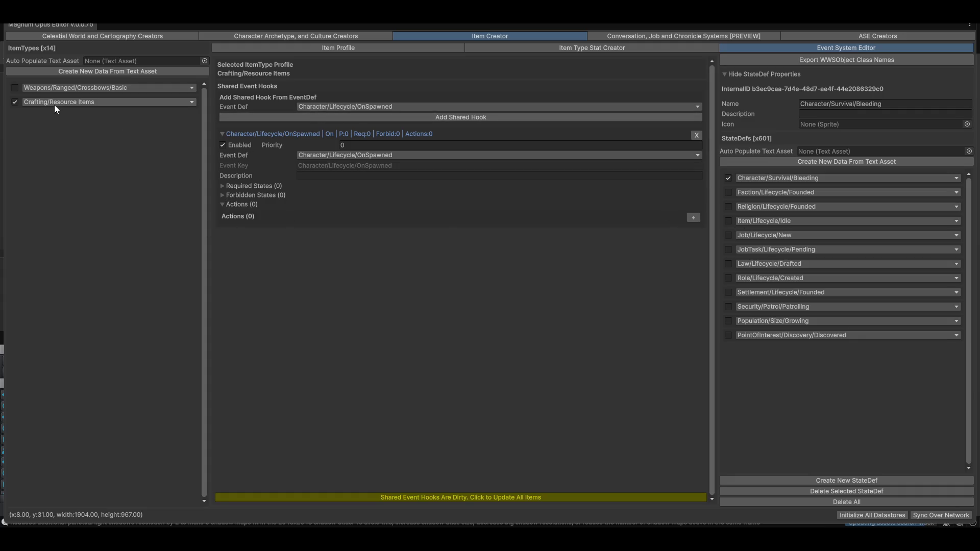
# Step: Reselect Weapons/Ranged/Crossbows/Basic, browse its event definitions, and open the ASE Creators
pyautogui.click(15, 88)
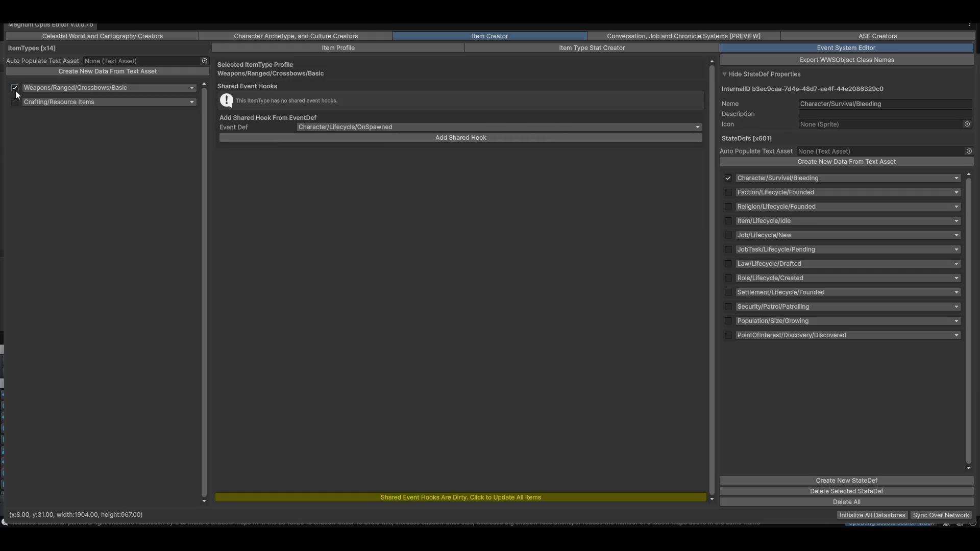
pyautogui.click(359, 125)
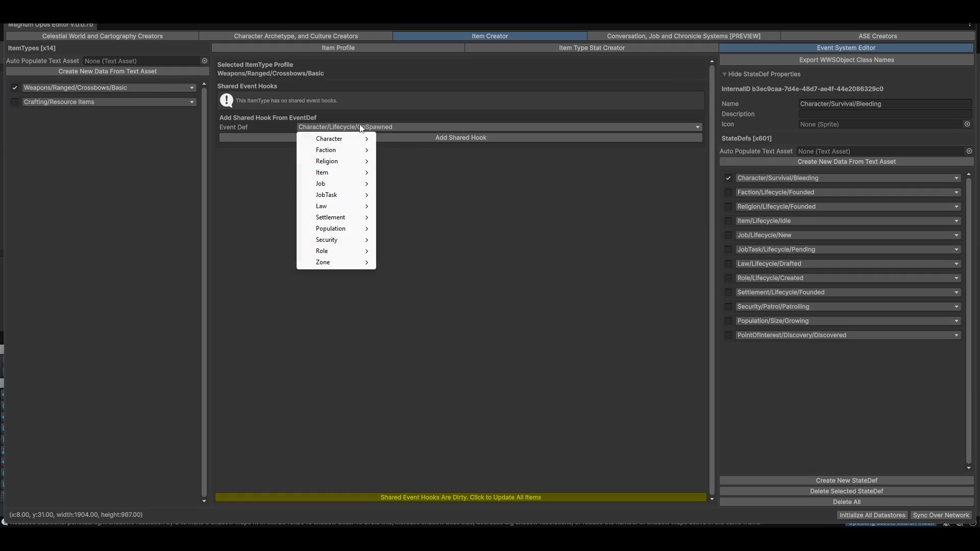
pyautogui.moveTo(339, 162)
pyautogui.click(859, 37)
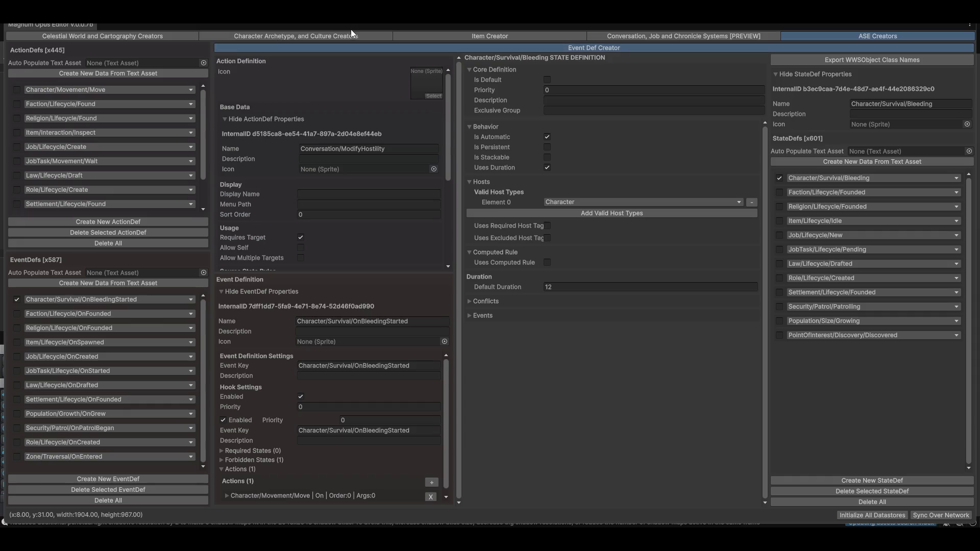
# Step: Review the Action Definition panel, then return to the crossbow type's Item Type Stat Creator
pyautogui.scroll(-8, 308, 233)
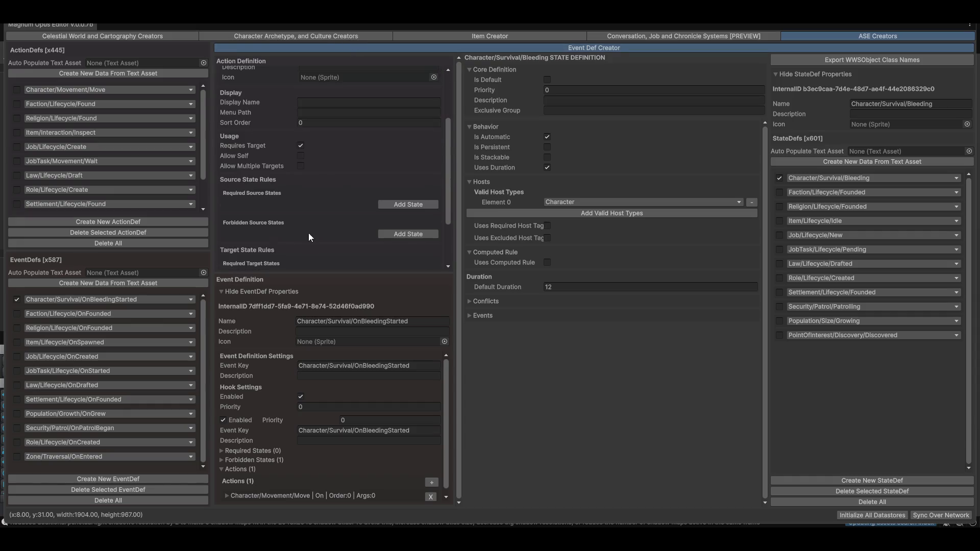
pyautogui.scroll(8, 305, 231)
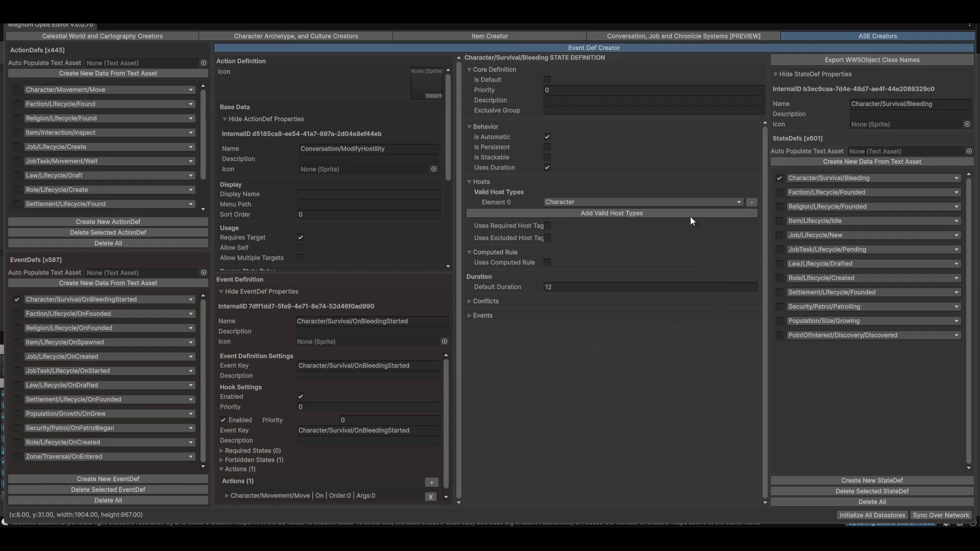
pyautogui.click(482, 35)
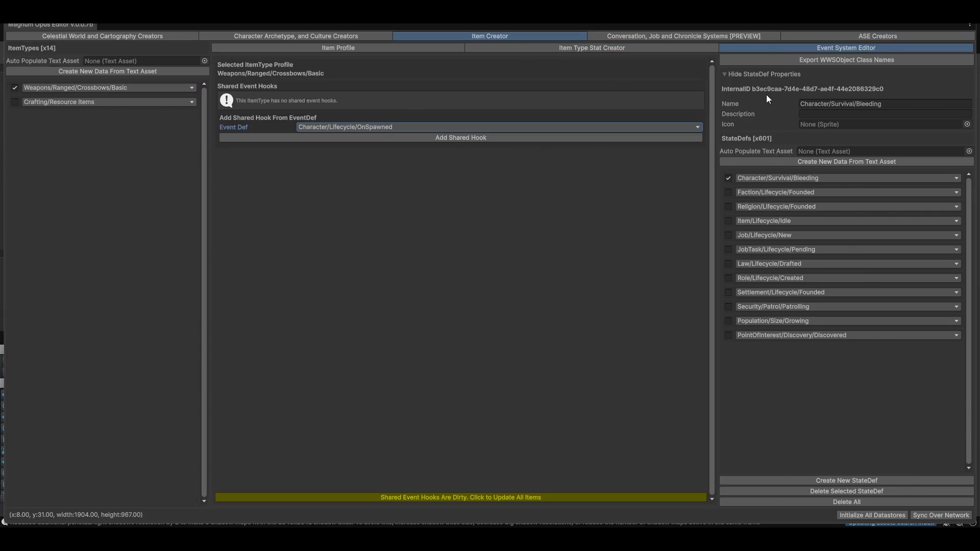
pyautogui.click(528, 49)
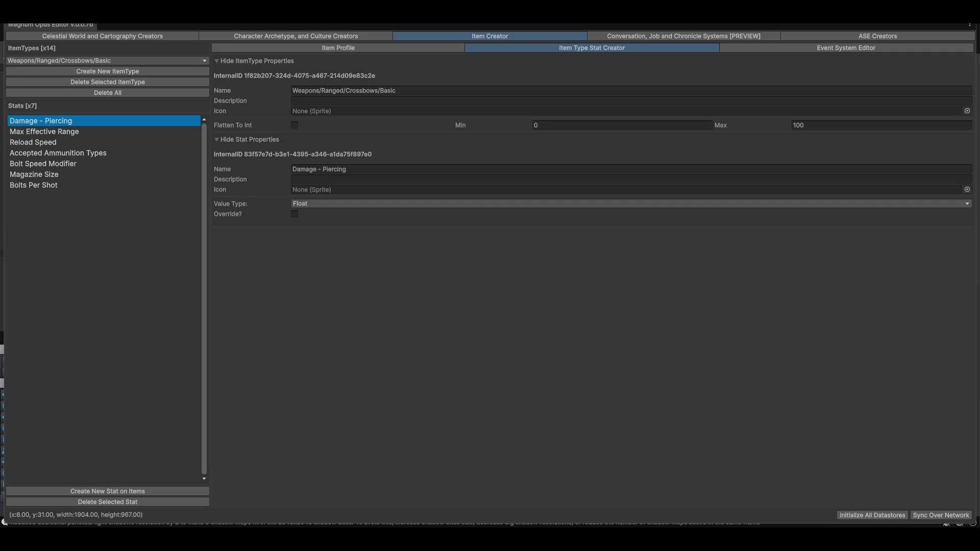
# Step: Launch the Snipping Tool from the taskbar over the Magnum Opus Editor window
pyautogui.moveTo(480, 539)
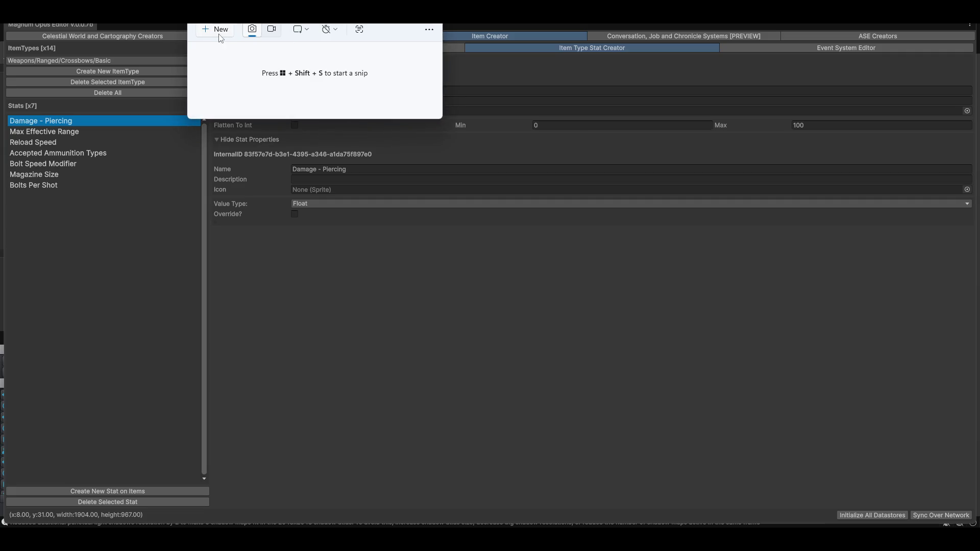
# Step: Keep the Rectangle snip shape, start and then cancel a new capture, and close Snipping Tool
pyautogui.click(301, 31)
pyautogui.click(307, 31)
pyautogui.hotkey('ctrl', 'n')
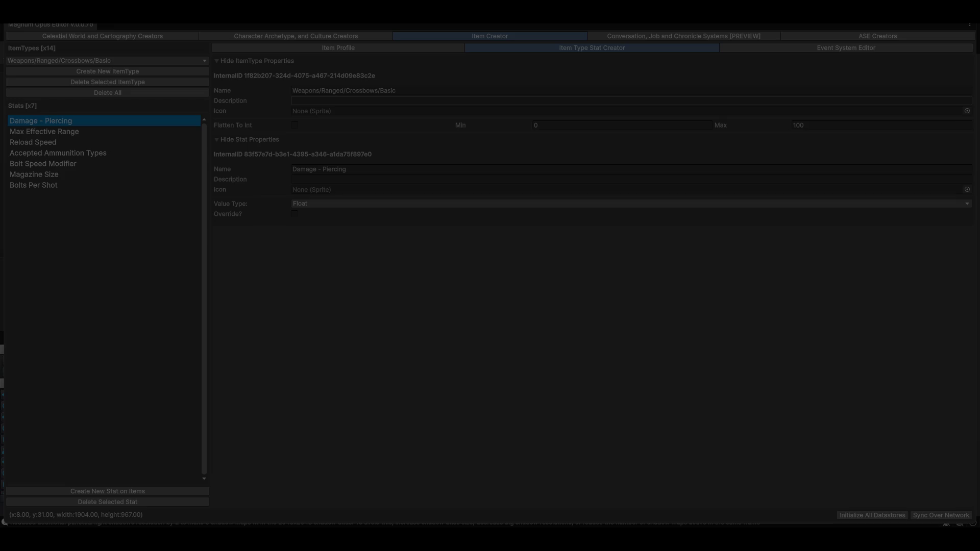
pyautogui.press('Escape')
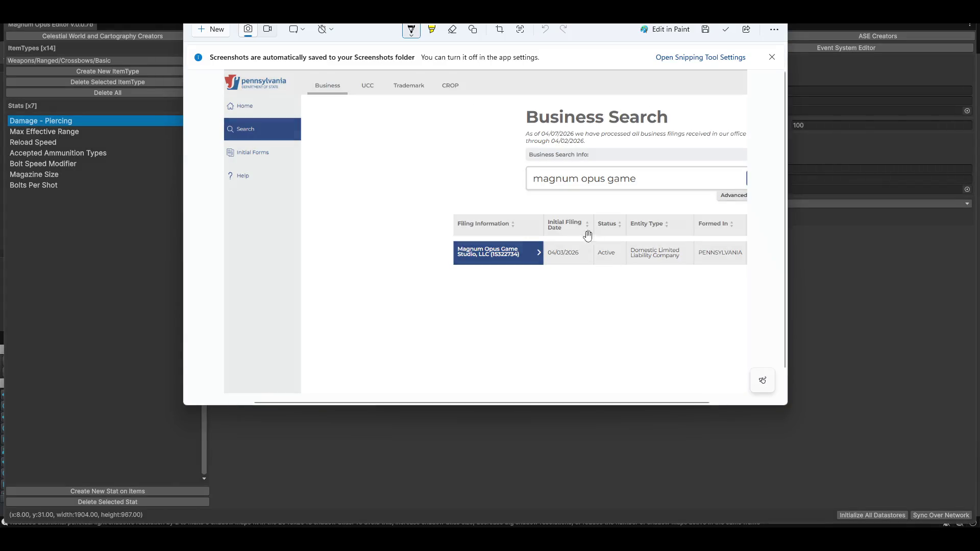
pyautogui.hotkey('alt', 'F4')
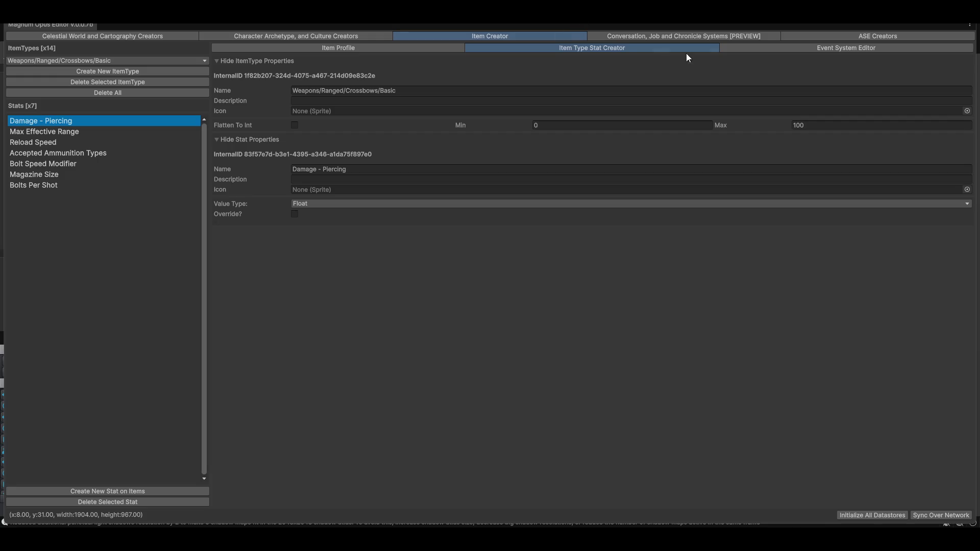
# Step: Open the Character Archetype Character Creator and select Mordecai Aria
pyautogui.click(653, 36)
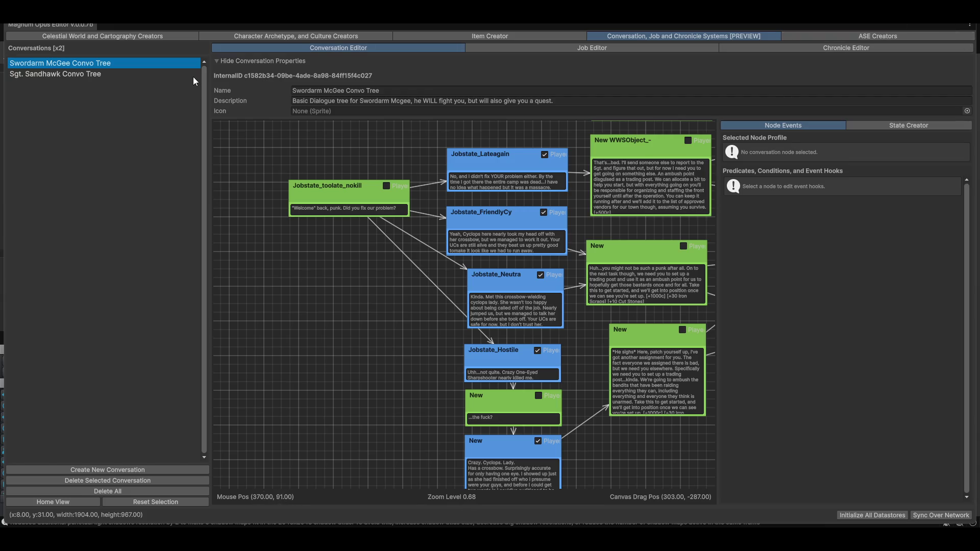
pyautogui.click(322, 37)
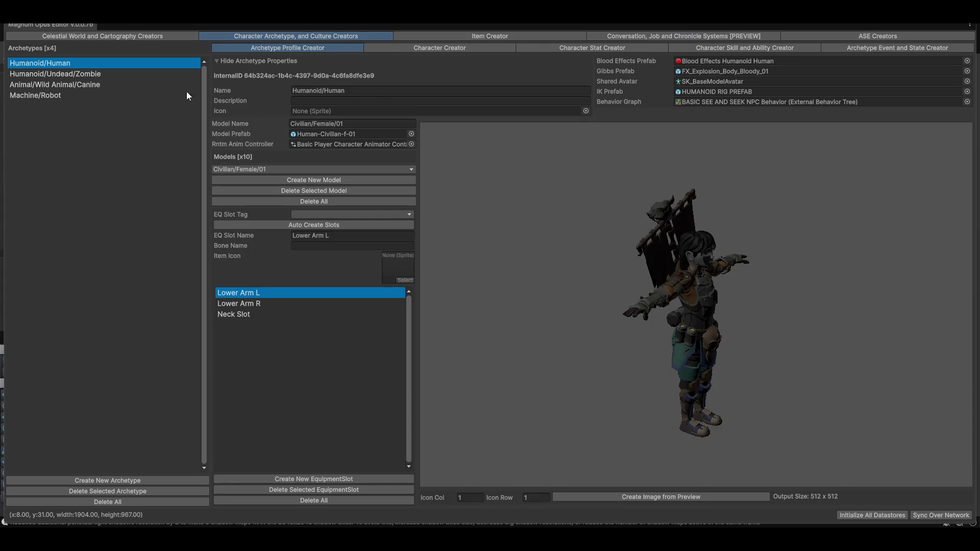
pyautogui.click(445, 49)
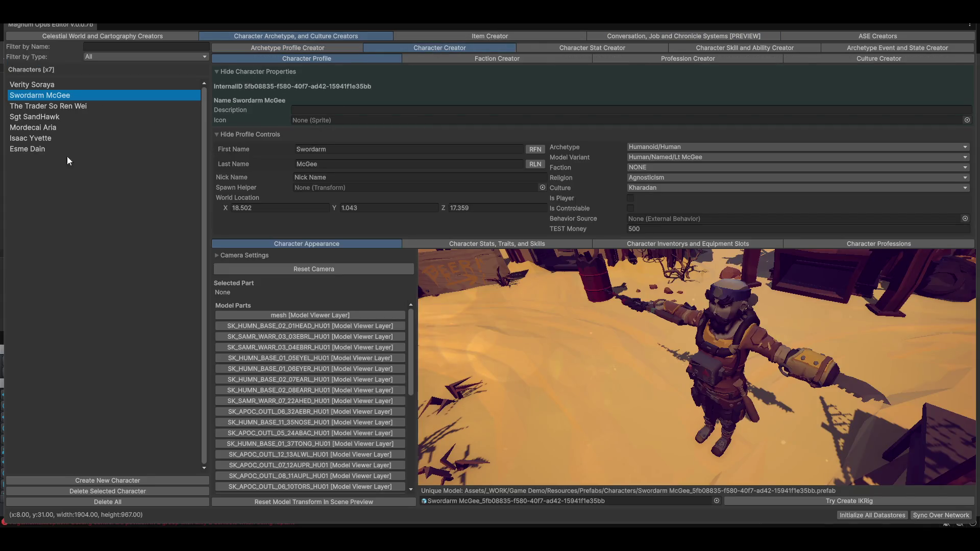
pyautogui.click(40, 150)
pyautogui.click(52, 129)
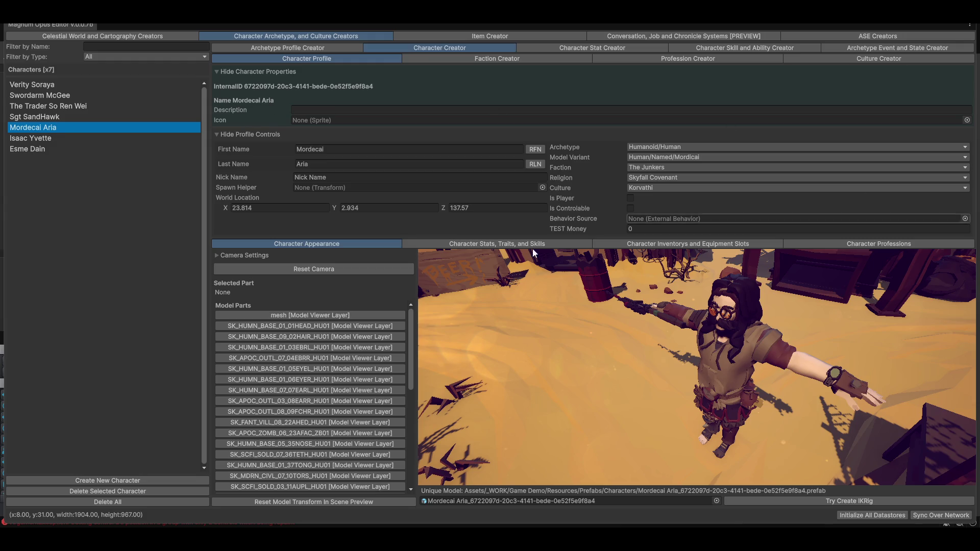
# Step: Switch Mordecai Aria's Inventorys and Equipment Slots view to Conversations, then close the Magnum Opus editor
pyautogui.click(707, 245)
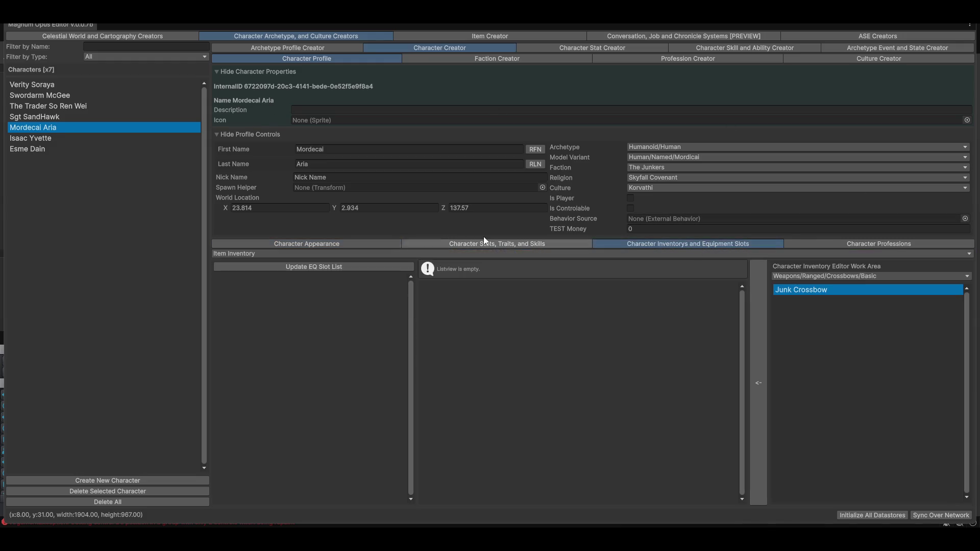
pyautogui.click(288, 253)
pyautogui.click(265, 275)
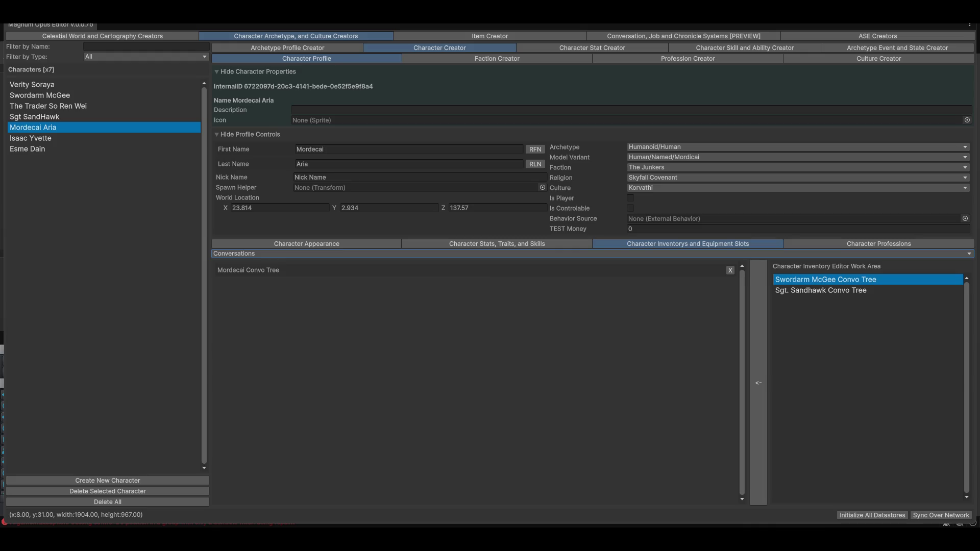
pyautogui.click(971, 25)
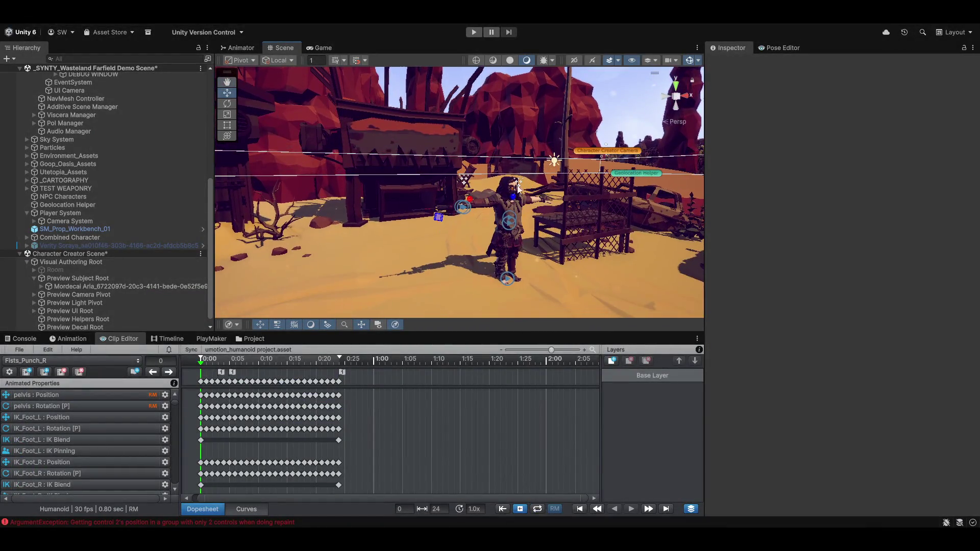
# Step: Select and expand Mordecai Aria in the Hierarchy, orbit around it, and scrub the clip to frame 8
pyautogui.click(101, 287)
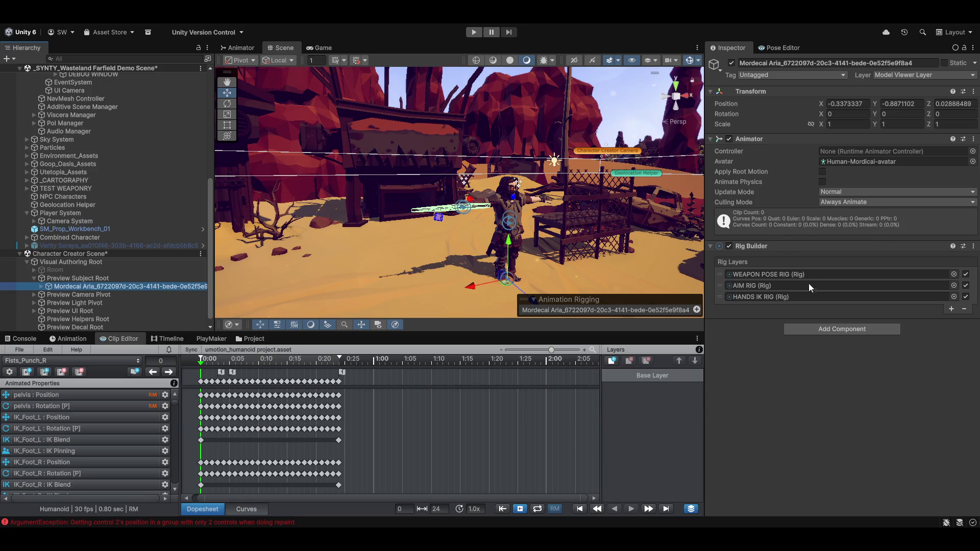
pyautogui.click(42, 287)
pyautogui.scroll(-5, 78, 292)
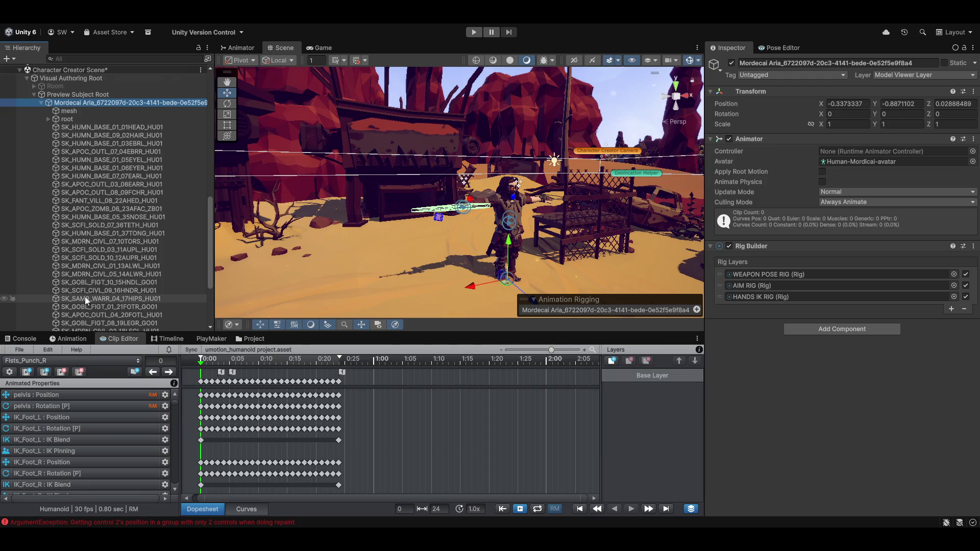
pyautogui.scroll(-5, 85, 296)
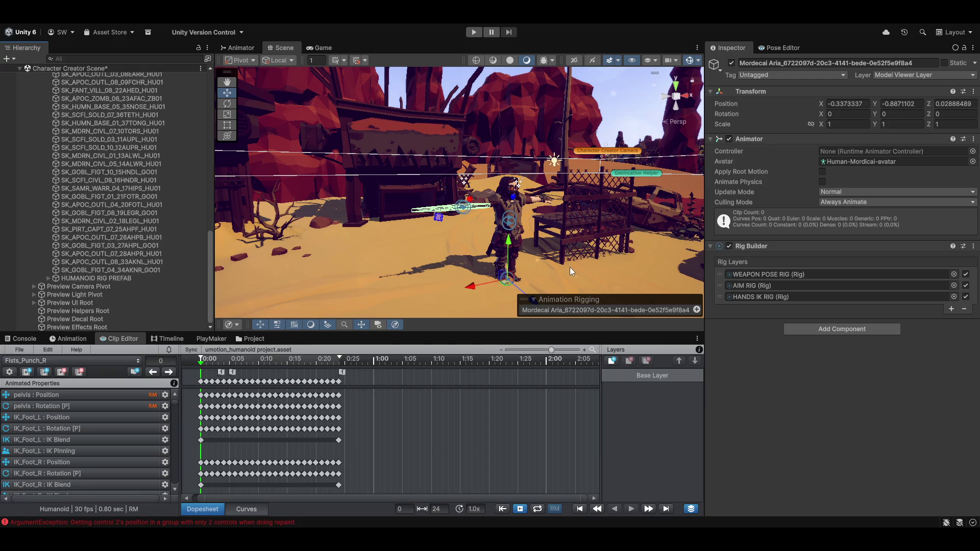
pyautogui.moveTo(570, 267); pyautogui.dragTo(385, 278)
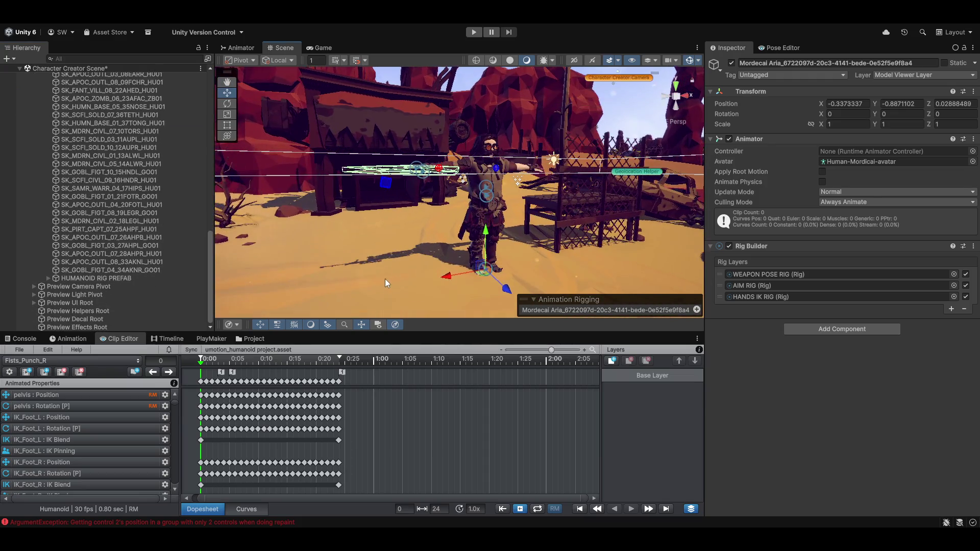
pyautogui.moveTo(201, 365); pyautogui.dragTo(242, 368)
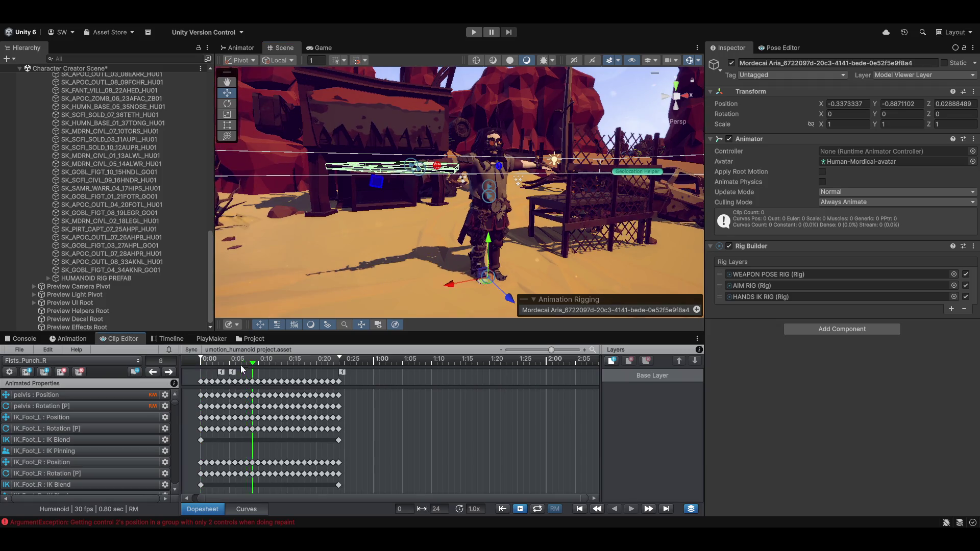
# Step: In the Animation timeline, reselect Mordecai Aria and open the picker for its Animator Controller field
pyautogui.click(69, 339)
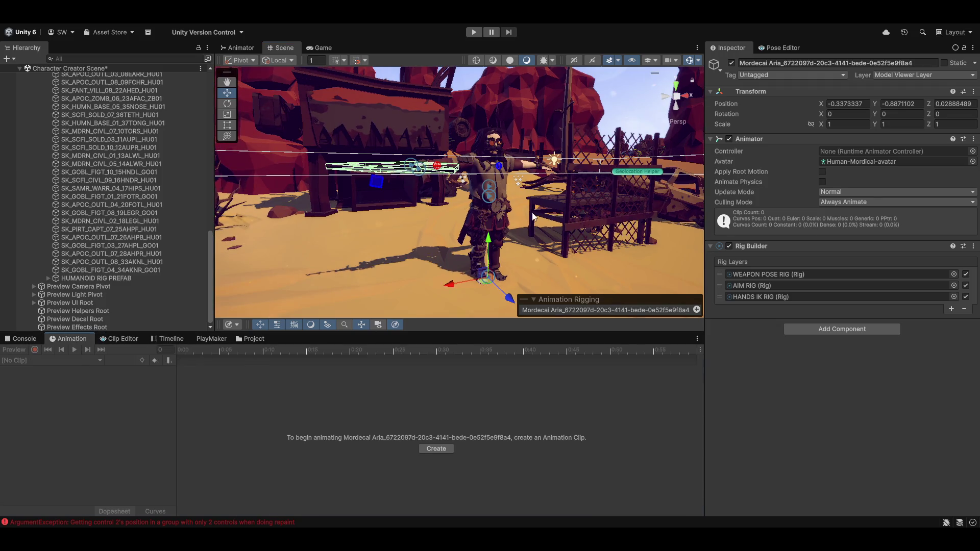
pyautogui.click(491, 178)
pyautogui.moveTo(551, 284)
pyautogui.mouseDown()
pyautogui.moveTo(504, 303)
pyautogui.moveTo(460, 265)
pyautogui.mouseUp()
pyautogui.scroll(5, 474, 271)
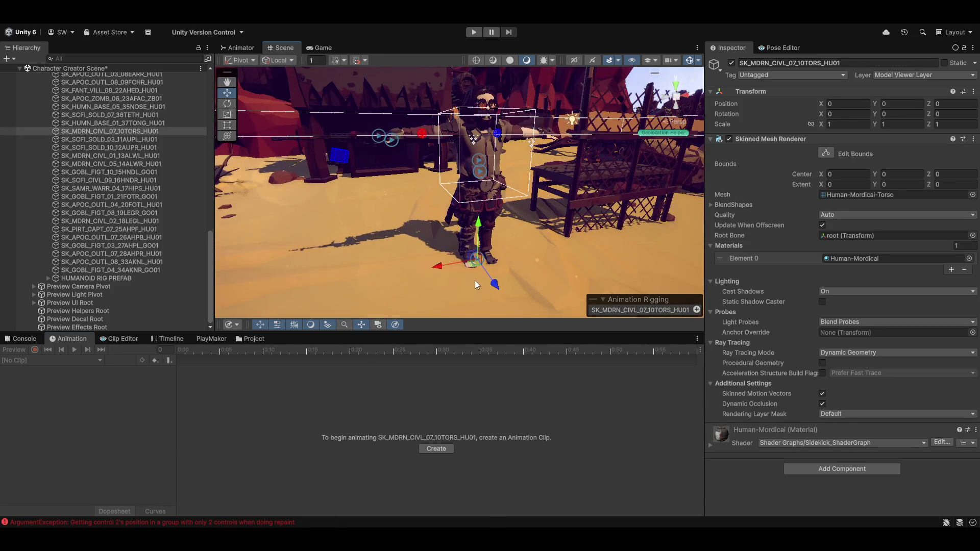
pyautogui.scroll(3, 475, 280)
pyautogui.scroll(6, 143, 247)
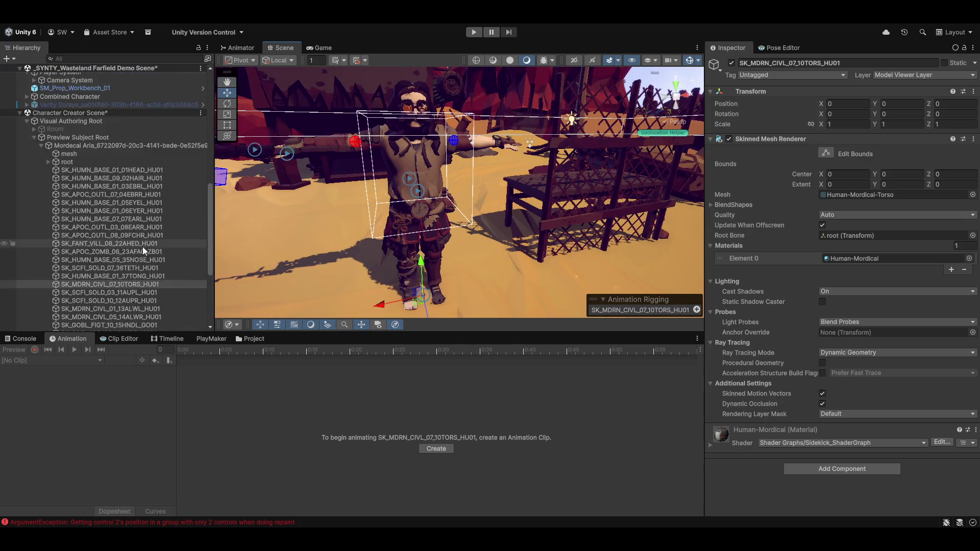
pyautogui.scroll(4, 142, 246)
pyautogui.click(106, 238)
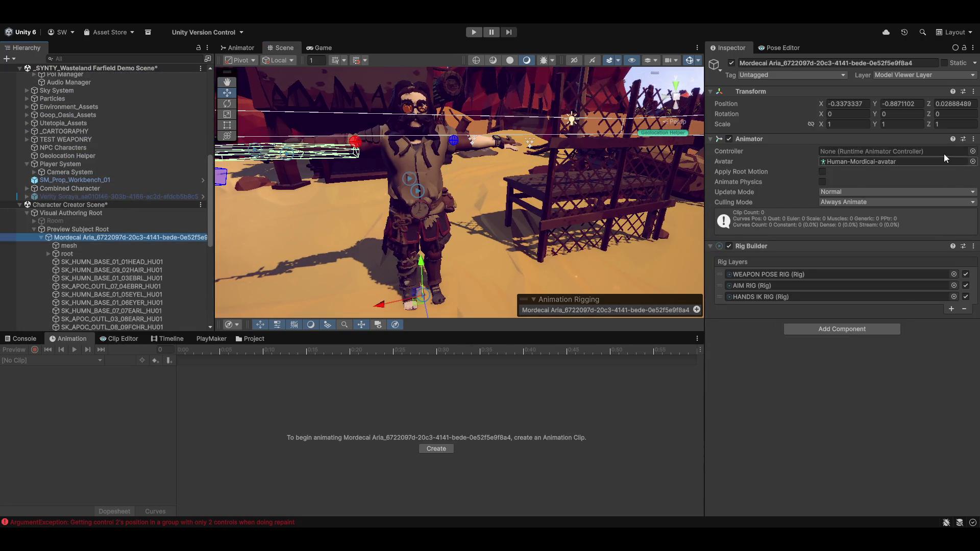
pyautogui.click(972, 151)
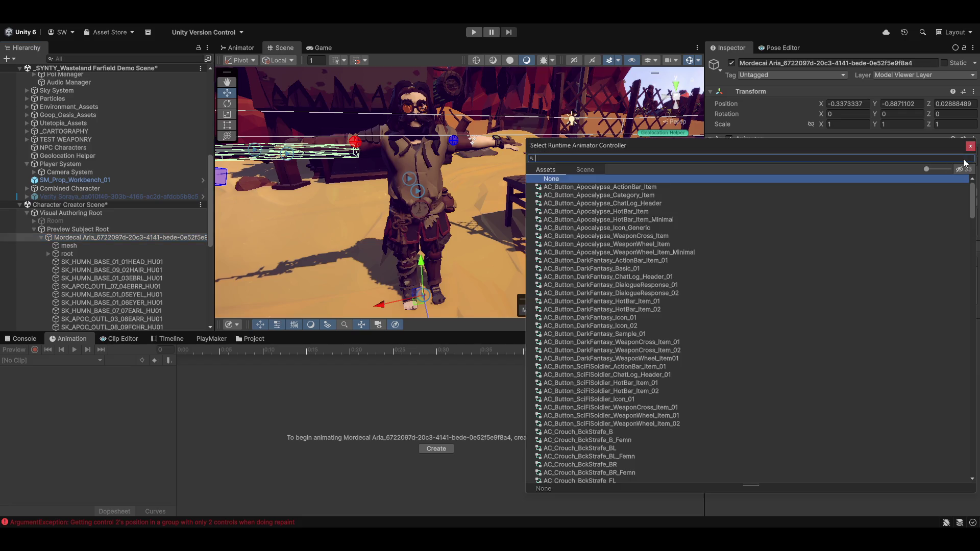
# Step: Search 'basic', assign Basic Player Character Animator Controller, and preview the idle clip from frame 3 to 14
pyautogui.write('basic')
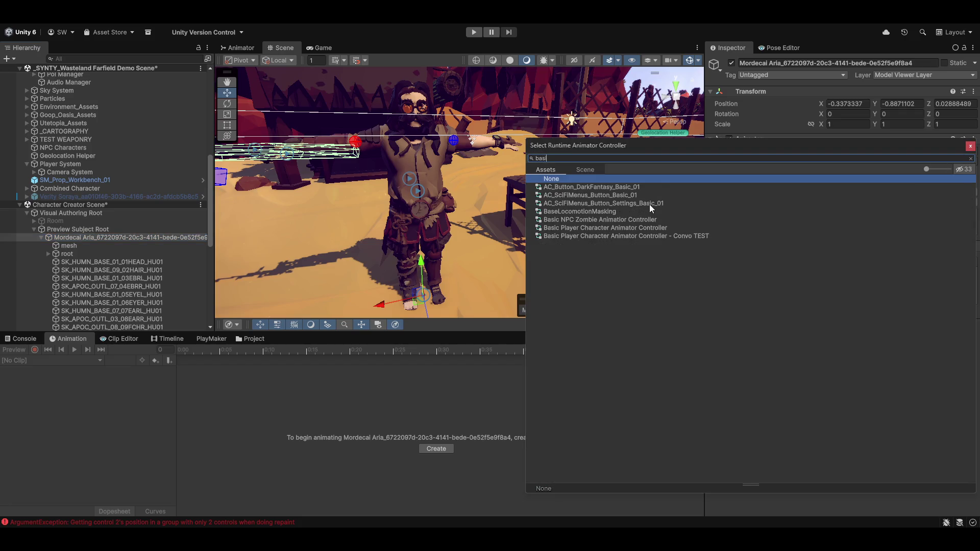
pyautogui.doubleClick(614, 220)
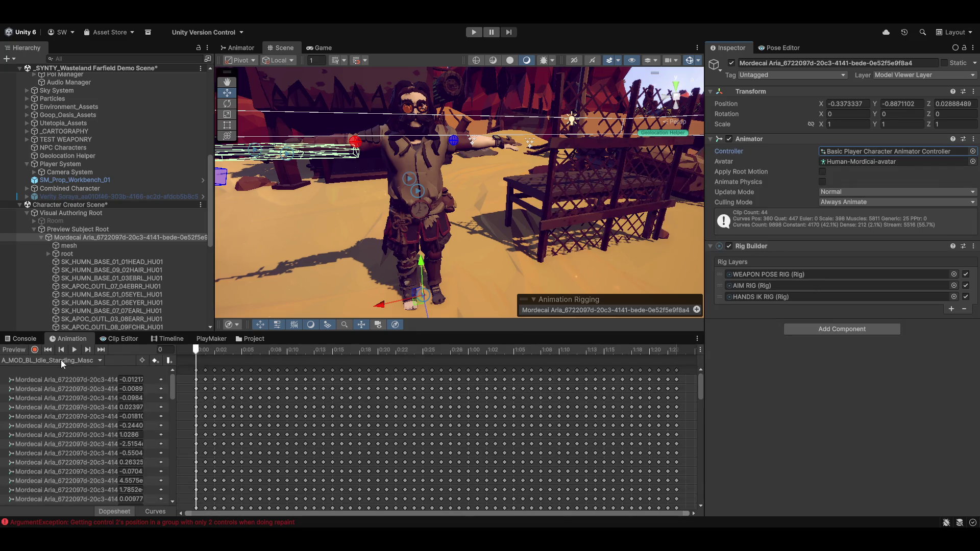
pyautogui.moveTo(198, 356)
pyautogui.mouseDown()
pyautogui.moveTo(406, 355)
pyautogui.moveTo(323, 356)
pyautogui.mouseUp()
pyautogui.moveTo(306, 229)
pyautogui.mouseDown()
pyautogui.moveTo(348, 259)
pyautogui.moveTo(459, 229)
pyautogui.mouseUp()
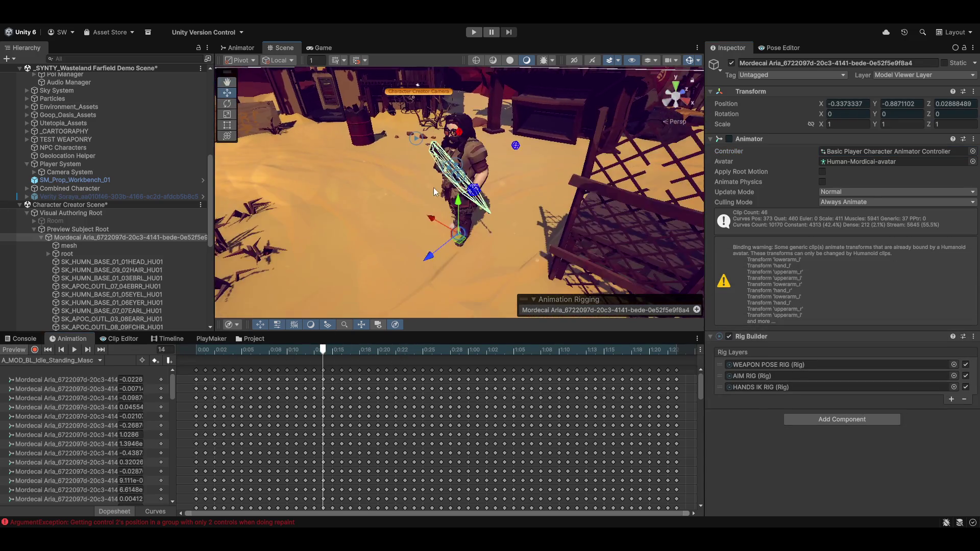
pyautogui.scroll(10, 527, 211)
pyautogui.moveTo(527, 212)
pyautogui.mouseDown()
pyautogui.moveTo(509, 212)
pyautogui.moveTo(684, 228)
pyautogui.moveTo(549, 180)
pyautogui.moveTo(527, 230)
pyautogui.moveTo(485, 214)
pyautogui.moveTo(449, 230)
pyautogui.moveTo(329, 334)
pyautogui.moveTo(287, 350)
pyautogui.moveTo(195, 350)
pyautogui.mouseUp()
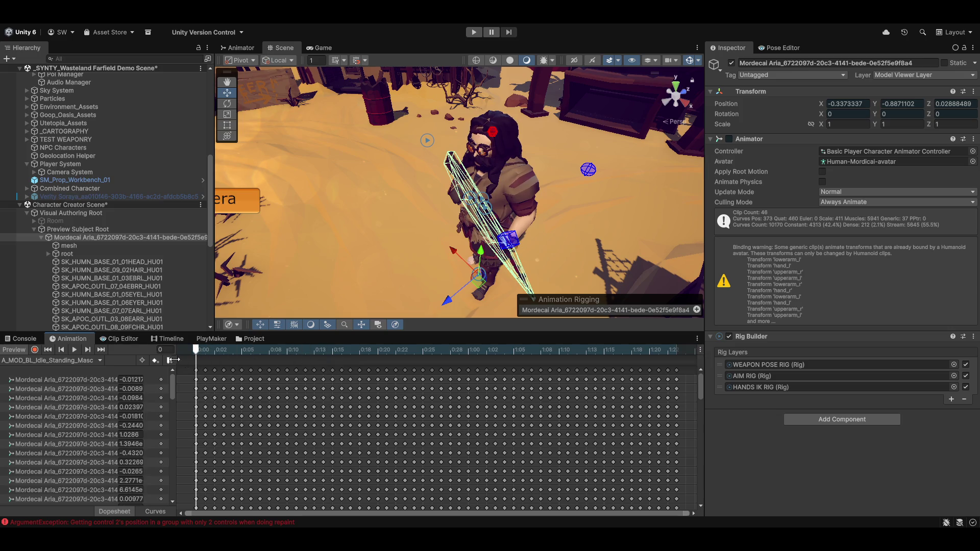
pyautogui.click(74, 349)
# Step: Expand HUMANOID RIG PREFAB down to Weapon Poser, nudge it along X, and jump the idle preview later
pyautogui.scroll(-10, 131, 300)
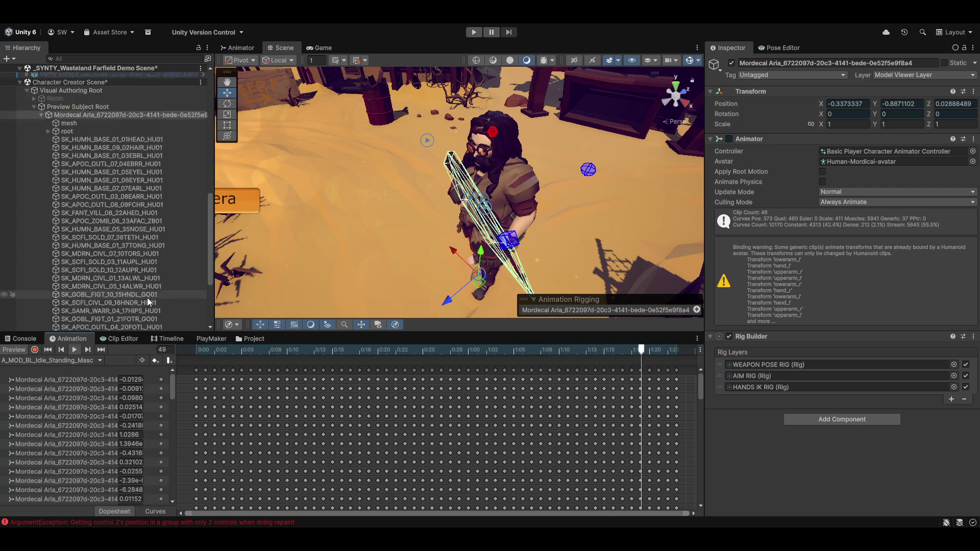
pyautogui.click(48, 278)
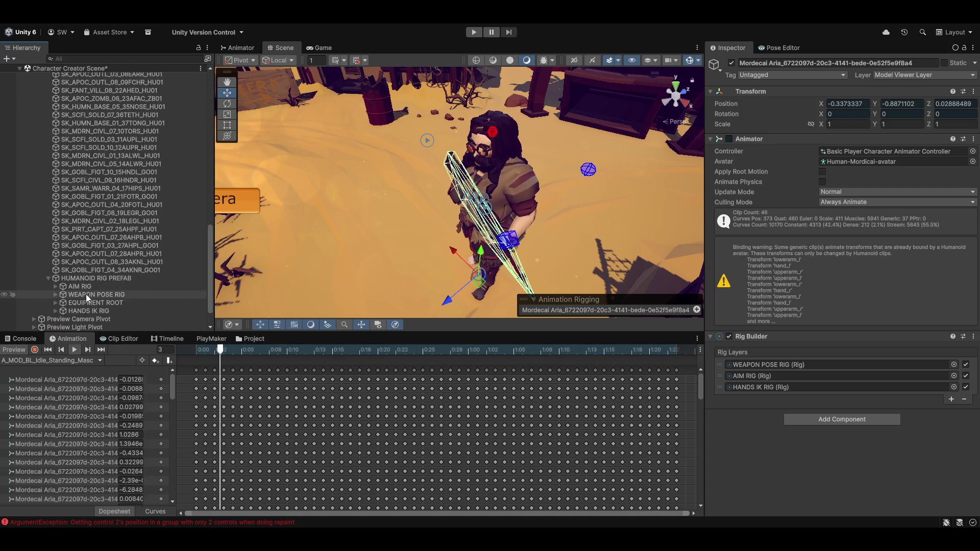
pyautogui.click(55, 287)
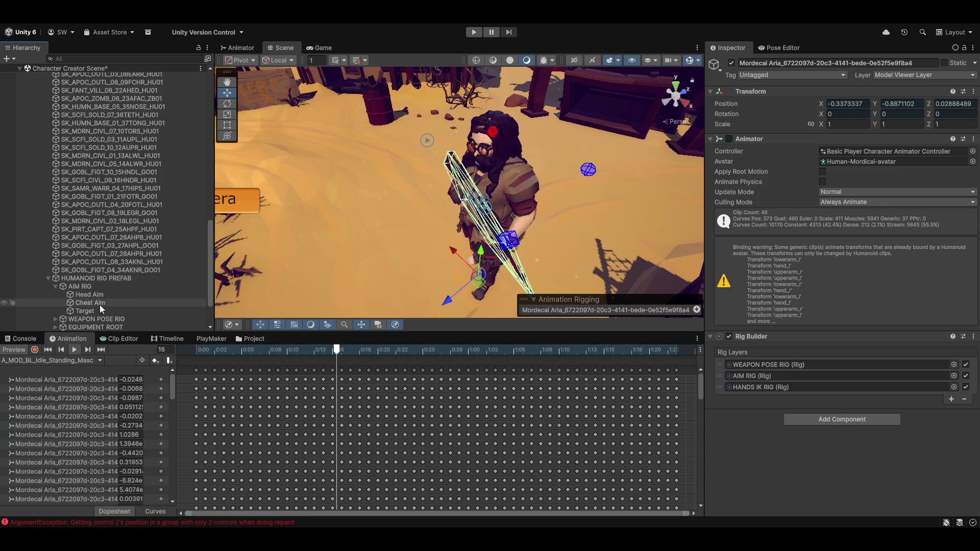
pyautogui.scroll(-3, 49, 270)
pyautogui.click(55, 262)
pyautogui.click(153, 270)
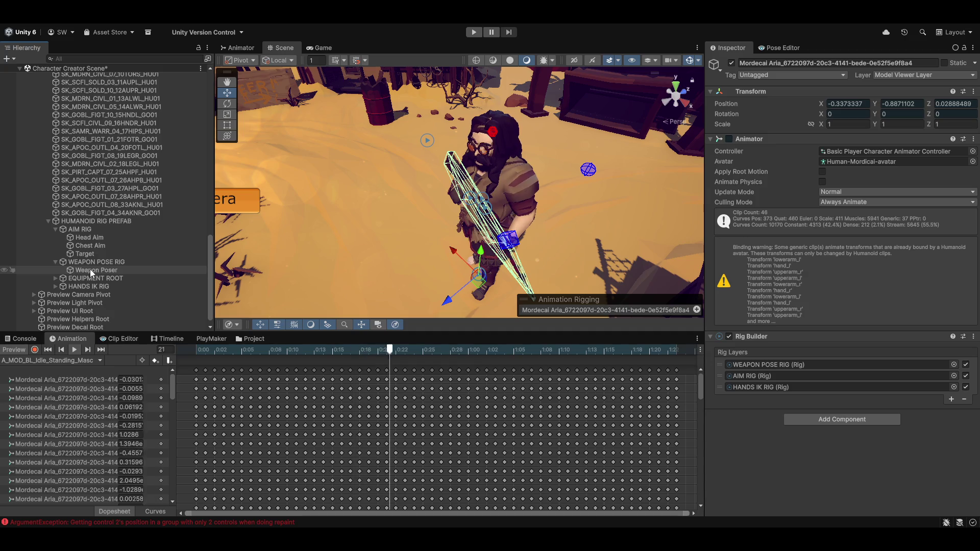
pyautogui.moveTo(433, 210); pyautogui.dragTo(422, 214)
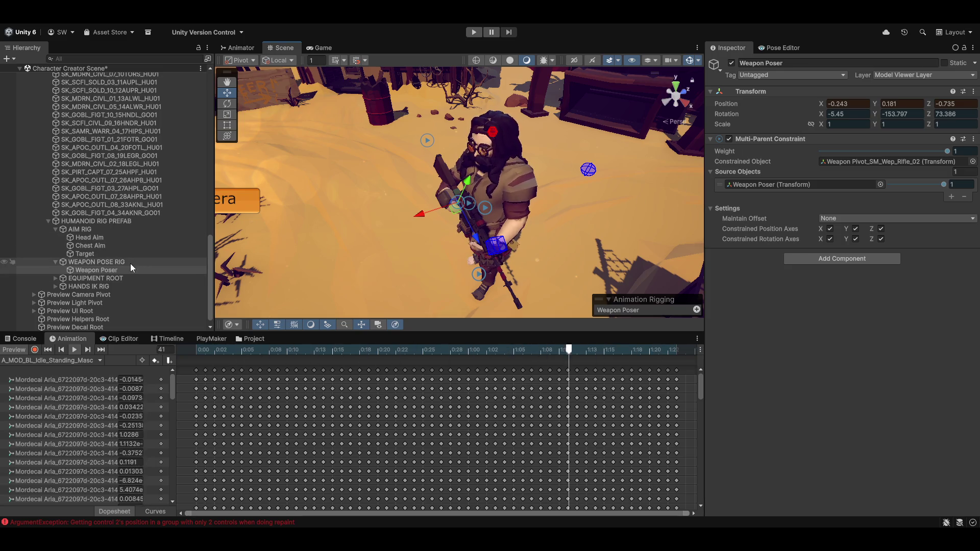
pyautogui.scroll(-1, 151, 276)
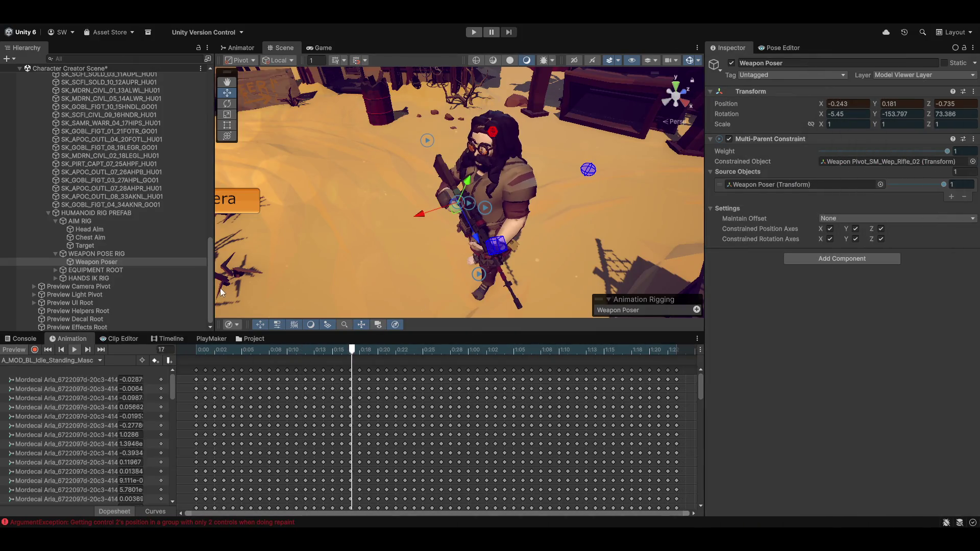
pyautogui.click(101, 349)
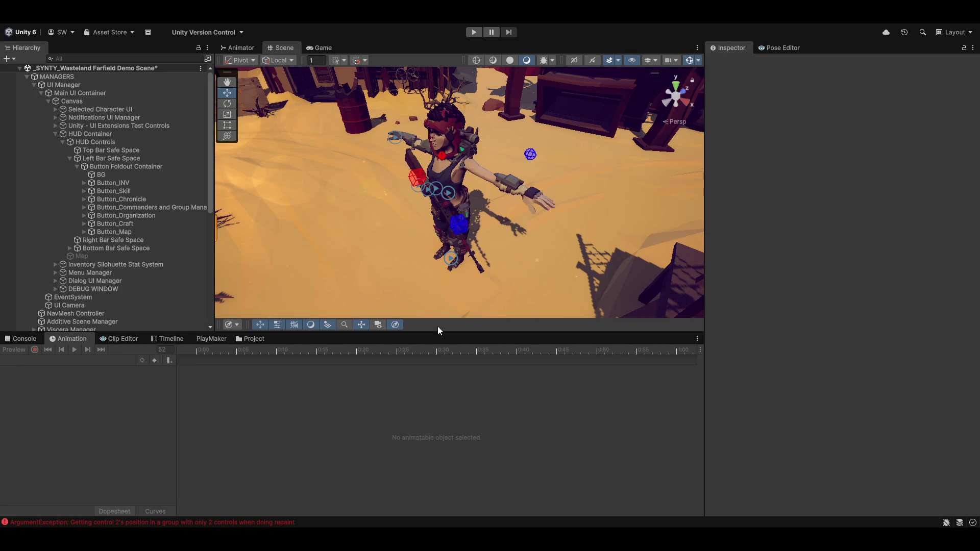
# Step: Select the Verity Soraya character and scrub its animation preview
pyautogui.moveTo(312, 229)
pyautogui.mouseDown()
pyautogui.moveTo(387, 206)
pyautogui.moveTo(500, 212)
pyautogui.moveTo(462, 242)
pyautogui.moveTo(523, 248)
pyautogui.moveTo(67, 237)
pyautogui.mouseUp()
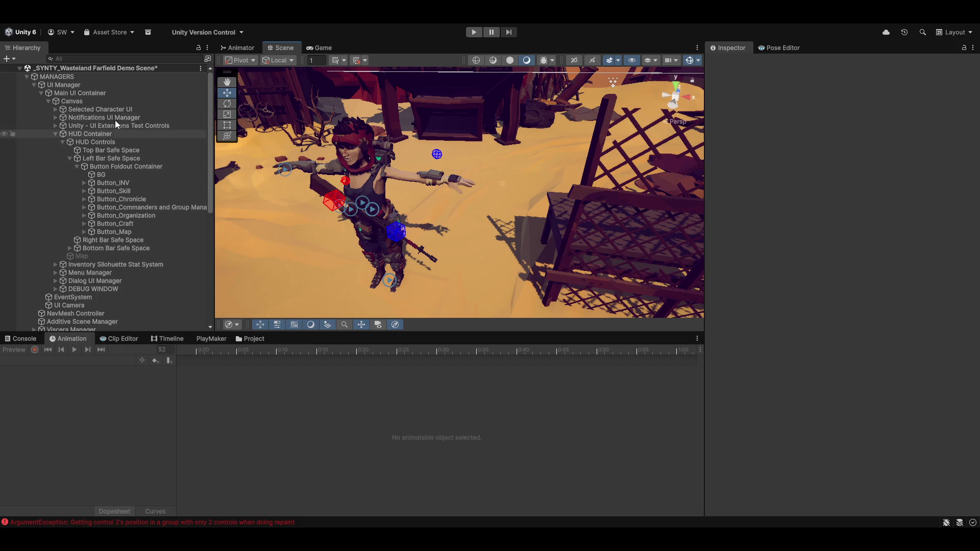
pyautogui.scroll(-8, 119, 304)
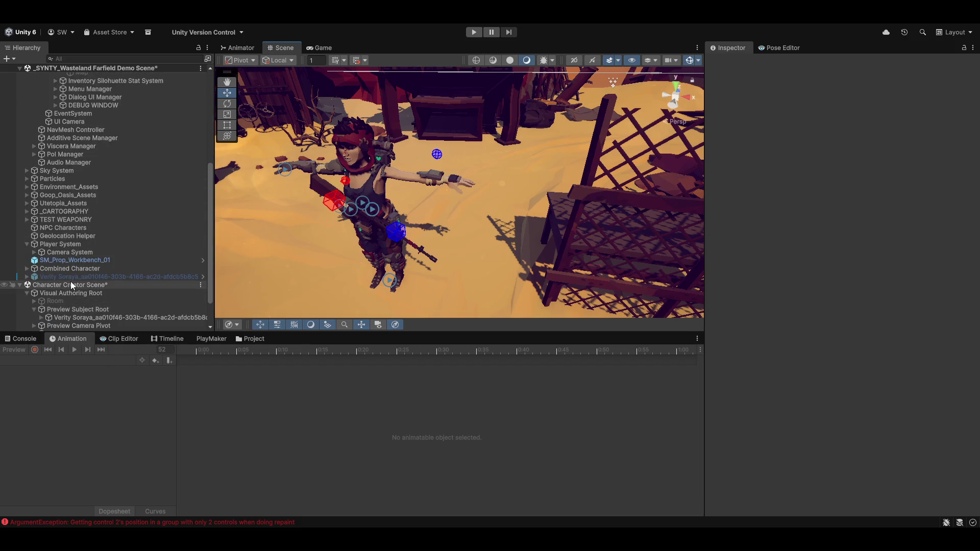
pyautogui.click(93, 319)
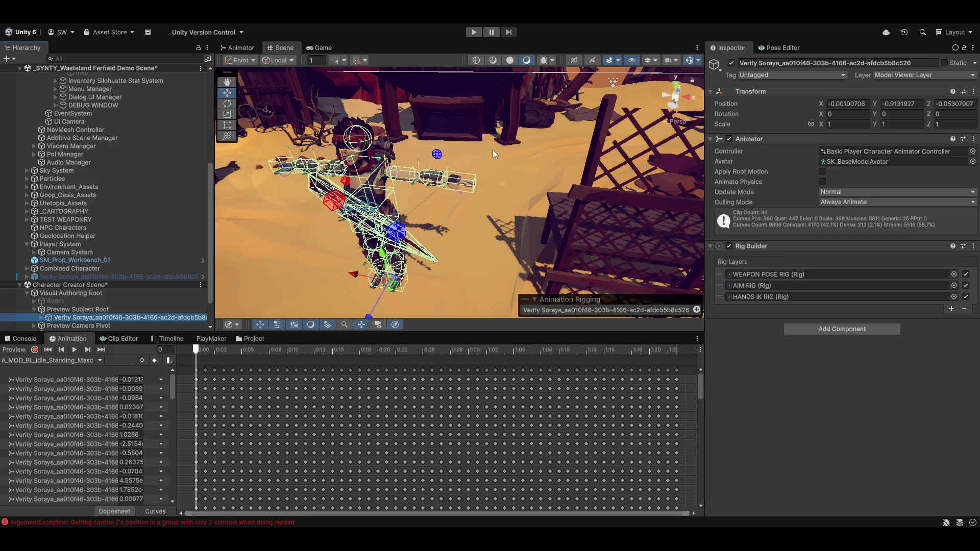
pyautogui.moveTo(206, 353)
pyautogui.mouseDown()
pyautogui.moveTo(395, 354)
pyautogui.moveTo(143, 339)
pyautogui.mouseUp()
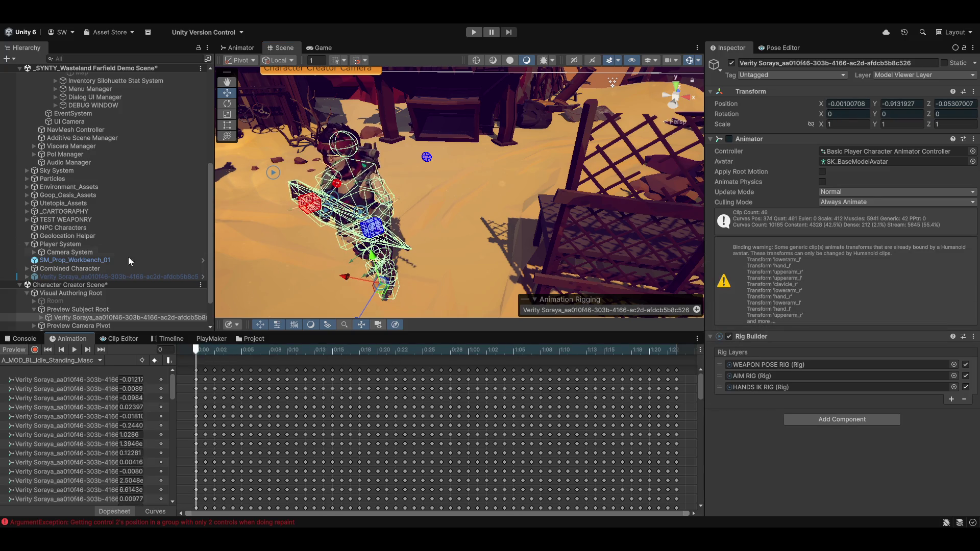
# Step: Expand Verity Soraya, select its HUMANOID RIG PREFAB, and show the Special Animator Controllers project folder
pyautogui.scroll(-2, 44, 292)
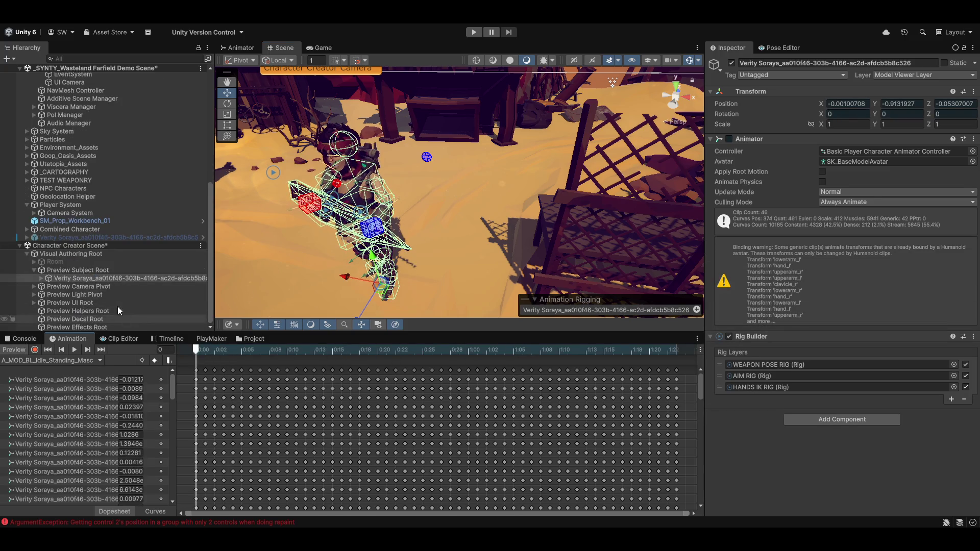
pyautogui.click(41, 280)
pyautogui.scroll(-3, 79, 295)
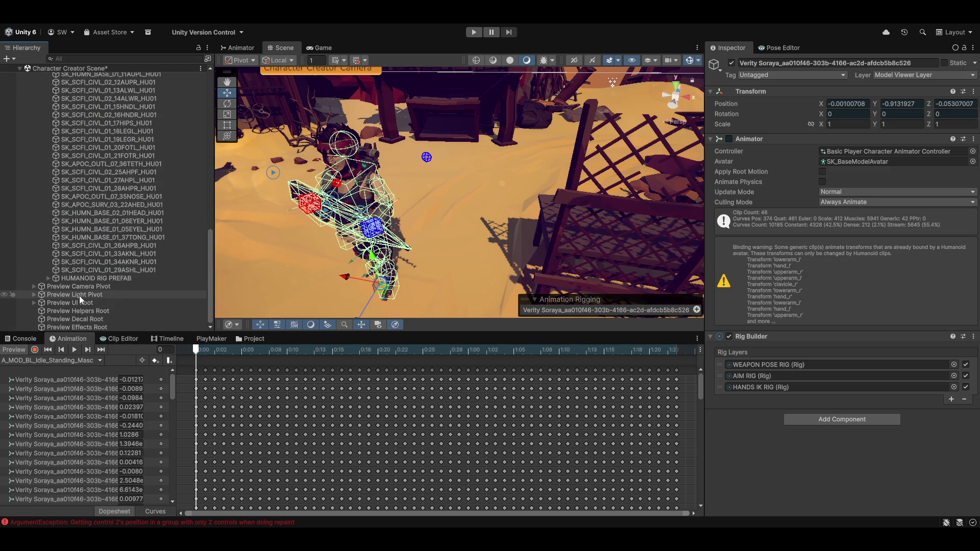
pyautogui.click(118, 279)
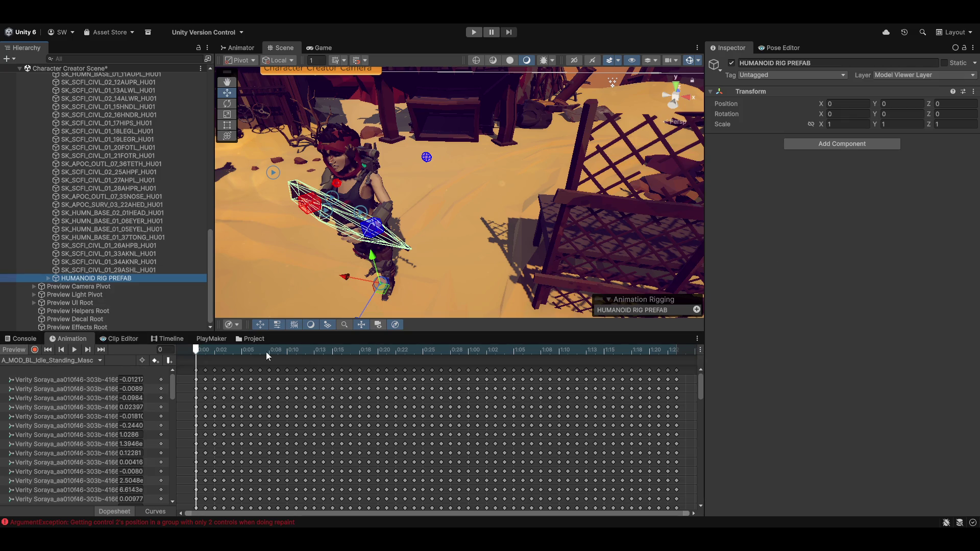
pyautogui.click(253, 339)
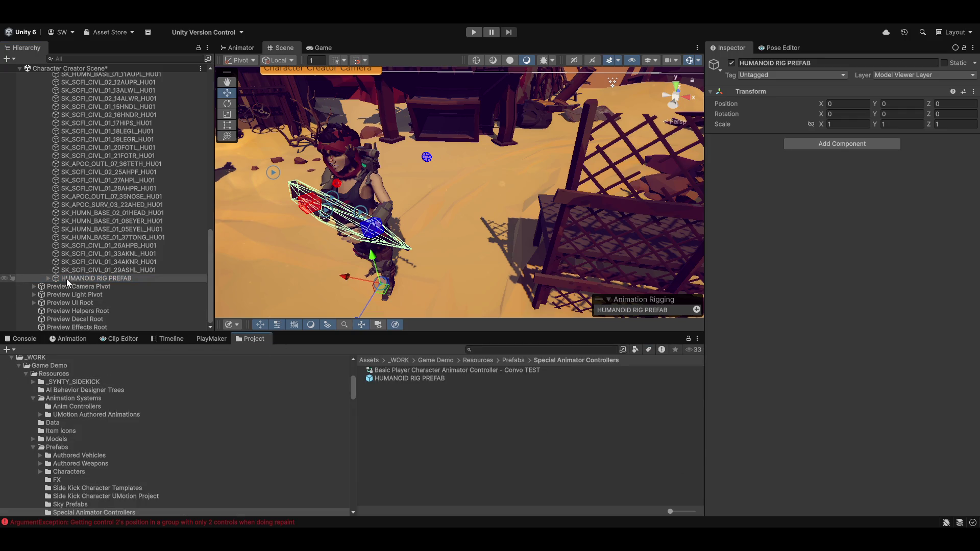
# Step: Drop the scene's HUMANOID RIG PREFAB onto the prefab asset and confirm Replace Anyway
pyautogui.moveTo(66, 278)
pyautogui.mouseDown()
pyautogui.moveTo(437, 377)
pyautogui.moveTo(408, 377)
pyautogui.mouseUp()
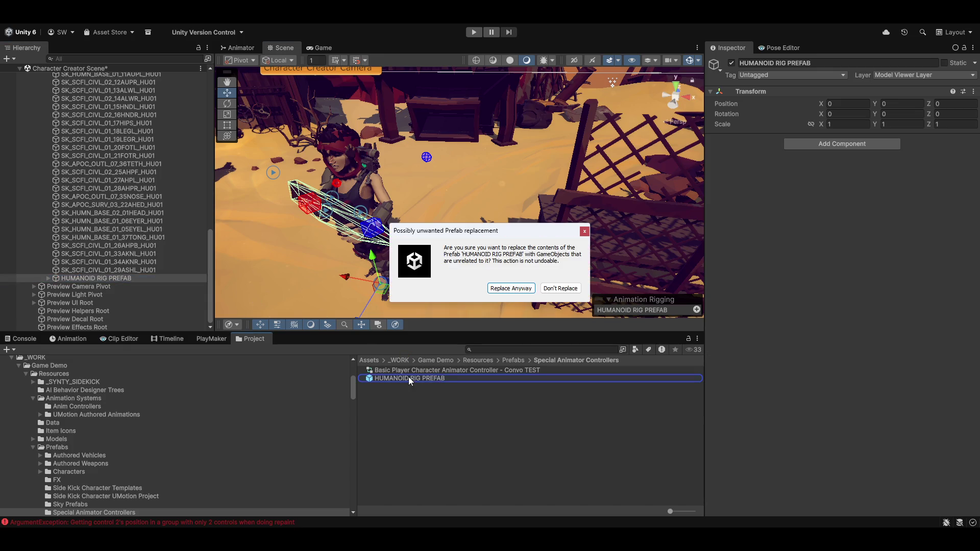
pyautogui.click(511, 300)
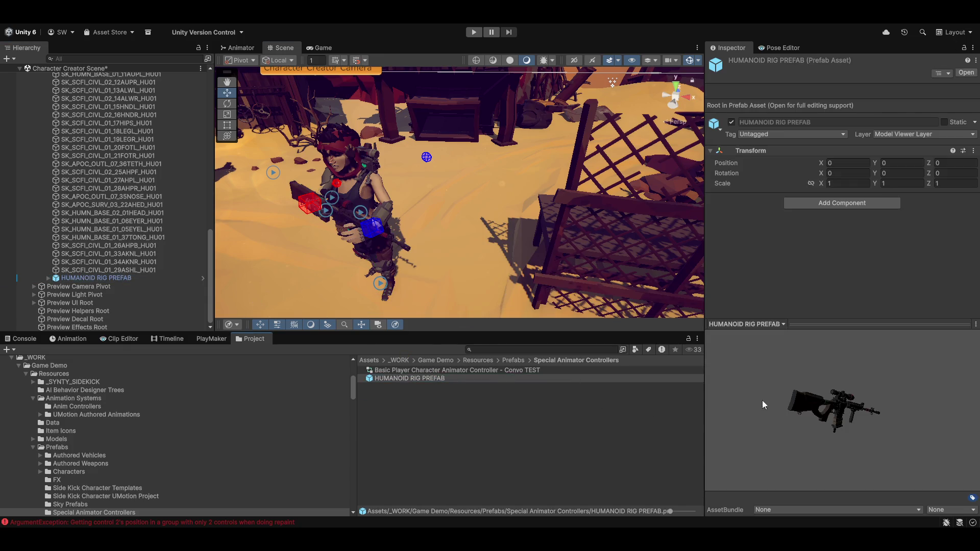
pyautogui.moveTo(511, 204)
pyautogui.mouseDown()
pyautogui.moveTo(469, 209)
pyautogui.moveTo(522, 199)
pyautogui.moveTo(469, 202)
pyautogui.moveTo(483, 198)
pyautogui.moveTo(467, 250)
pyautogui.mouseUp()
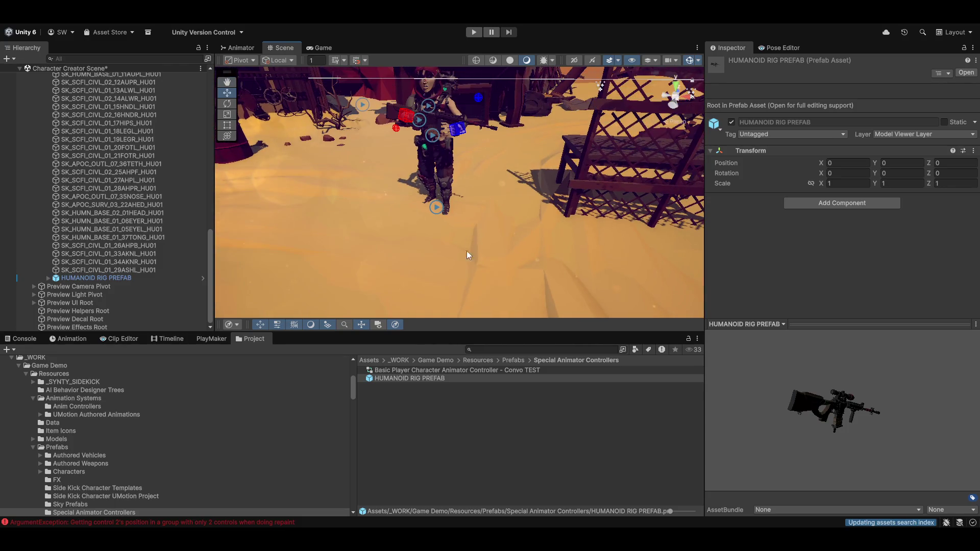
# Step: Return to the A_MOD_BL_Idle_Standing timeline, scrub it, and expand the prefab to WEAPON POSE RIG
pyautogui.click(65, 339)
pyautogui.moveTo(229, 351)
pyautogui.mouseDown()
pyautogui.moveTo(438, 351)
pyautogui.moveTo(196, 351)
pyautogui.mouseUp()
pyautogui.moveTo(459, 170)
pyautogui.mouseDown()
pyautogui.moveTo(430, 144)
pyautogui.moveTo(362, 250)
pyautogui.moveTo(365, 228)
pyautogui.moveTo(354, 237)
pyautogui.moveTo(359, 245)
pyautogui.mouseUp()
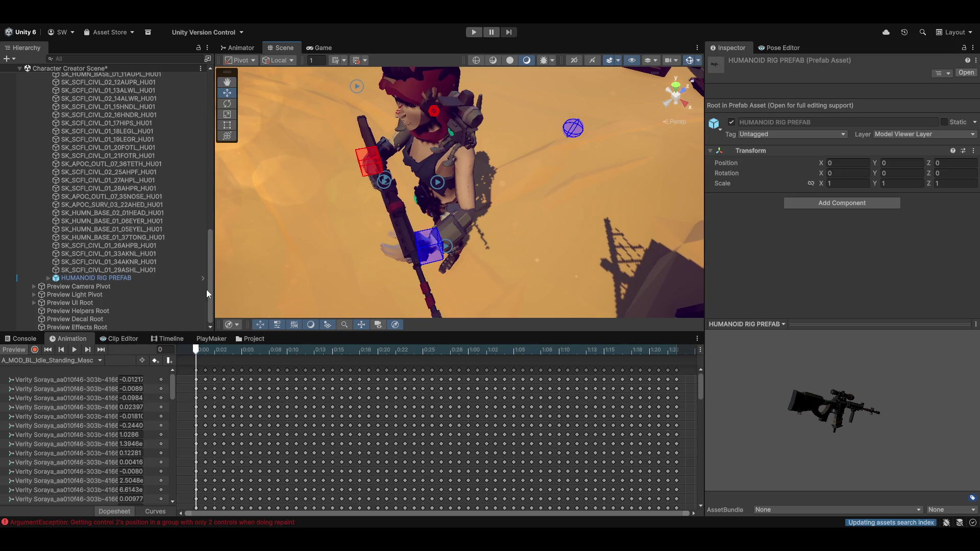
pyautogui.click(48, 278)
pyautogui.scroll(-2, 77, 266)
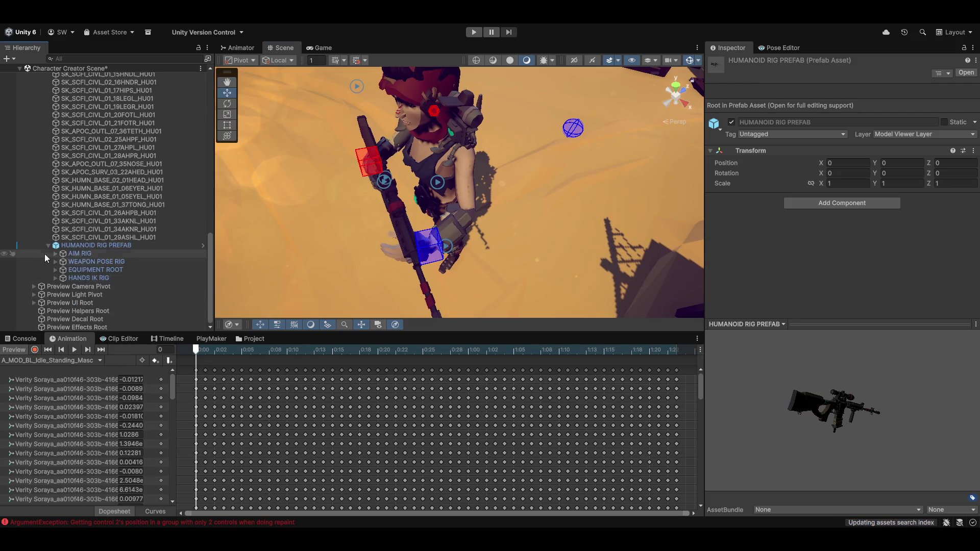
pyautogui.click(55, 261)
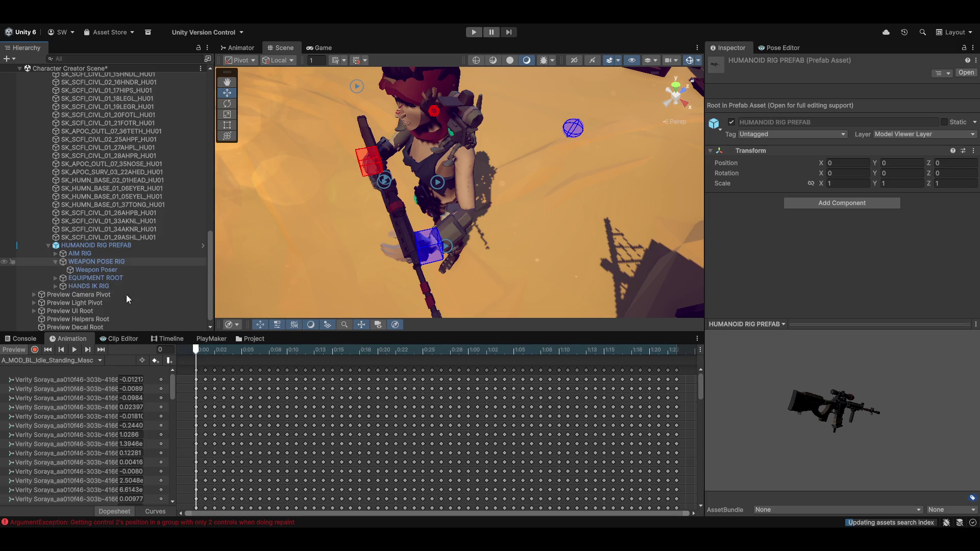
# Step: Select Weapon Poser and move it in the Scene view so the rifle follows
pyautogui.click(82, 269)
pyautogui.moveTo(341, 201)
pyautogui.mouseDown()
pyautogui.moveTo(395, 190)
pyautogui.moveTo(464, 130)
pyautogui.moveTo(417, 194)
pyautogui.moveTo(520, 152)
pyautogui.moveTo(510, 158)
pyautogui.mouseUp()
pyautogui.press('q')
pyautogui.press('w')
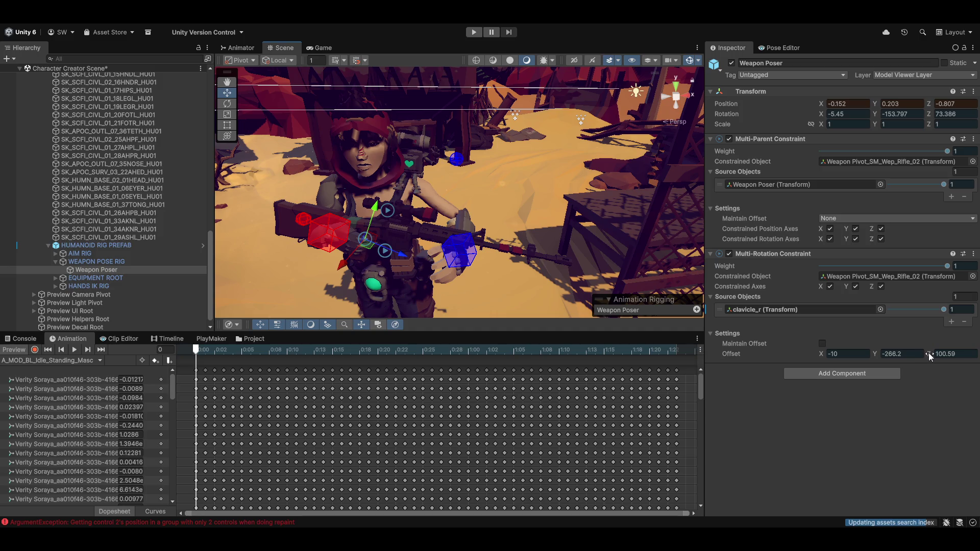
# Step: Drag rotation offsets Z to 101.67 and Y to -252.01, and retype X (0.8, -3.2, finally -10)
pyautogui.moveTo(929, 353)
pyautogui.mouseDown()
pyautogui.moveTo(947, 356)
pyautogui.moveTo(921, 358)
pyautogui.moveTo(954, 359)
pyautogui.mouseUp()
pyautogui.click(839, 353)
pyautogui.write('0.8')
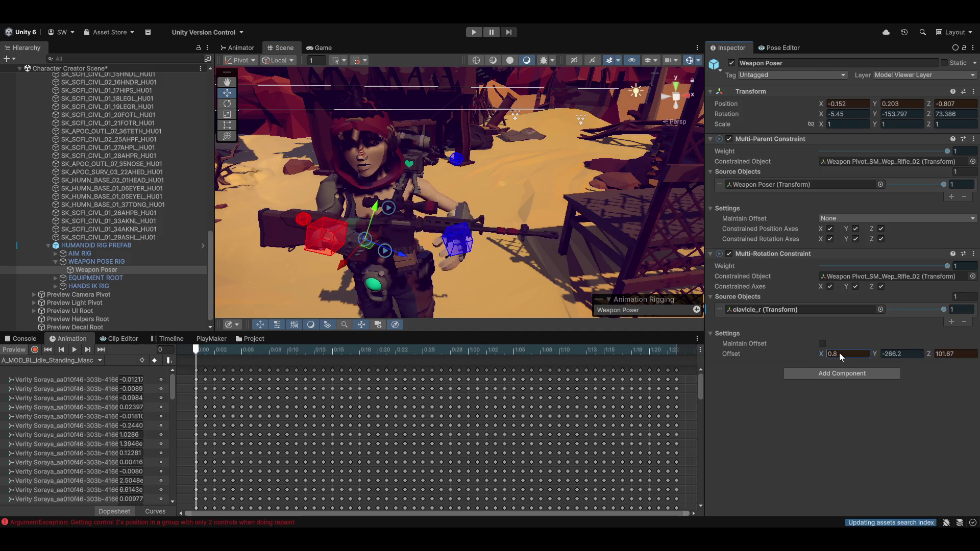
pyautogui.press('BackSpace')
pyautogui.press('BackSpace')
pyautogui.press('BackSpace')
pyautogui.write('-3.2')
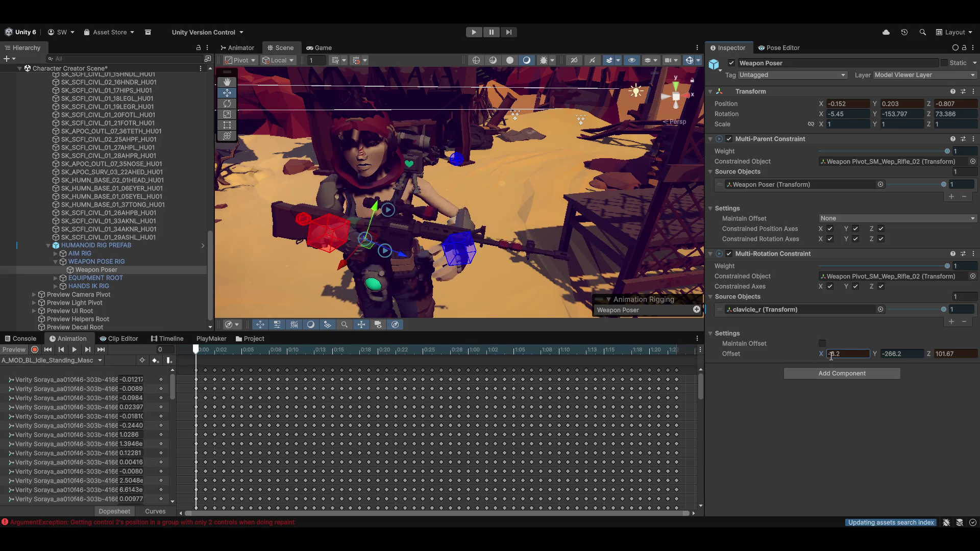
pyautogui.moveTo(874, 354); pyautogui.dragTo(954, 354)
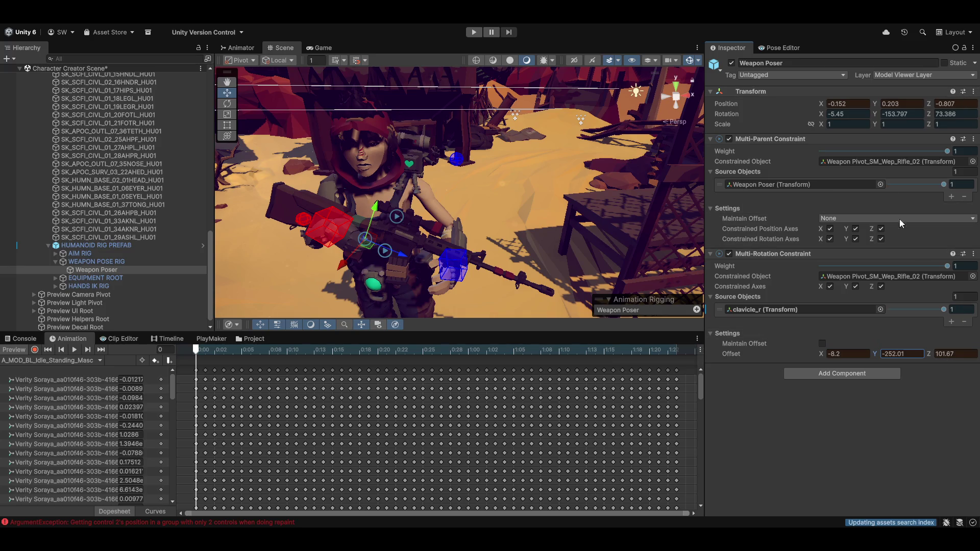
pyautogui.click(857, 353)
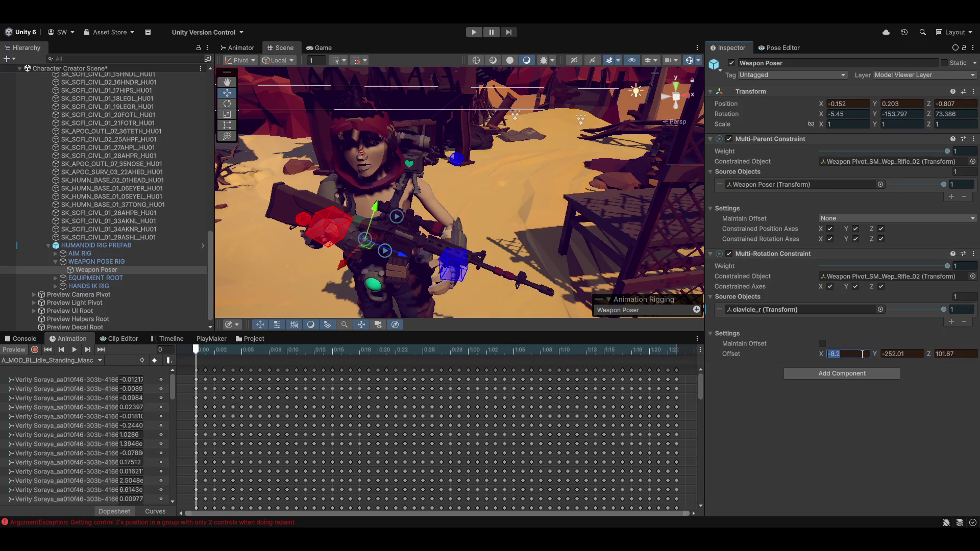
pyautogui.press('BackSpace')
pyautogui.press('BackSpace')
pyautogui.press('BackSpace')
pyautogui.write('-')
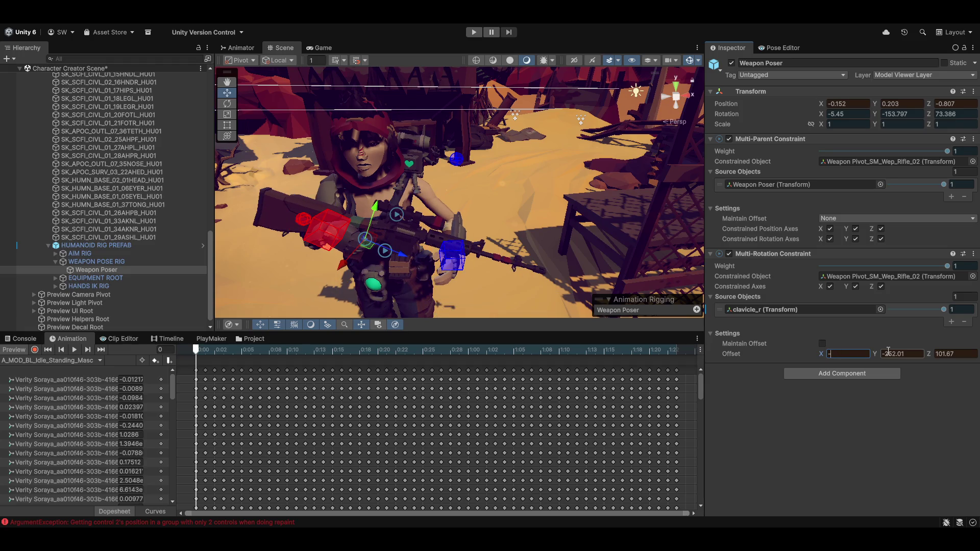
pyautogui.write('10')
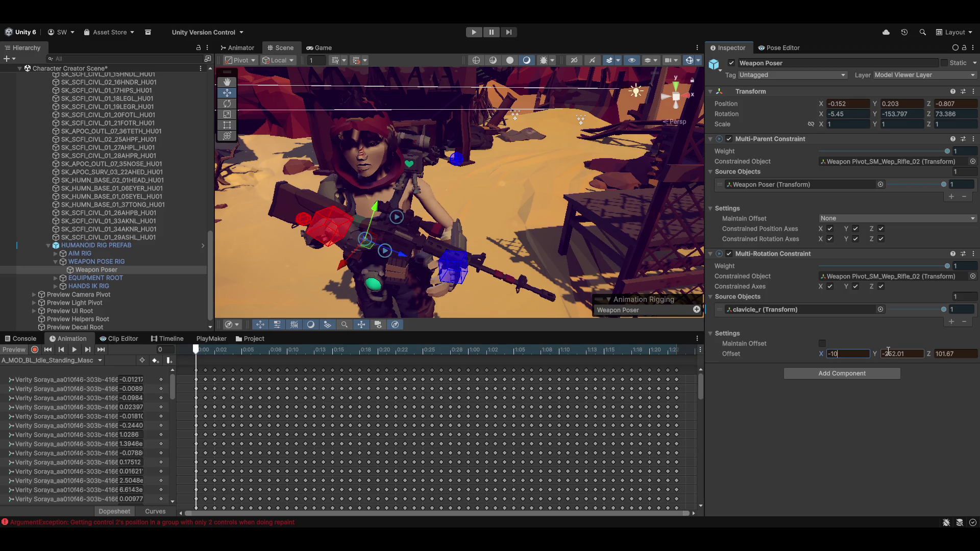
pyautogui.moveTo(494, 176)
pyautogui.mouseDown()
pyautogui.moveTo(353, 193)
pyautogui.moveTo(531, 192)
pyautogui.moveTo(501, 242)
pyautogui.moveTo(956, 213)
pyautogui.moveTo(653, 175)
pyautogui.moveTo(437, 161)
pyautogui.moveTo(453, 252)
pyautogui.mouseUp()
pyautogui.scroll(-5, 449, 241)
pyautogui.scroll(3, 448, 241)
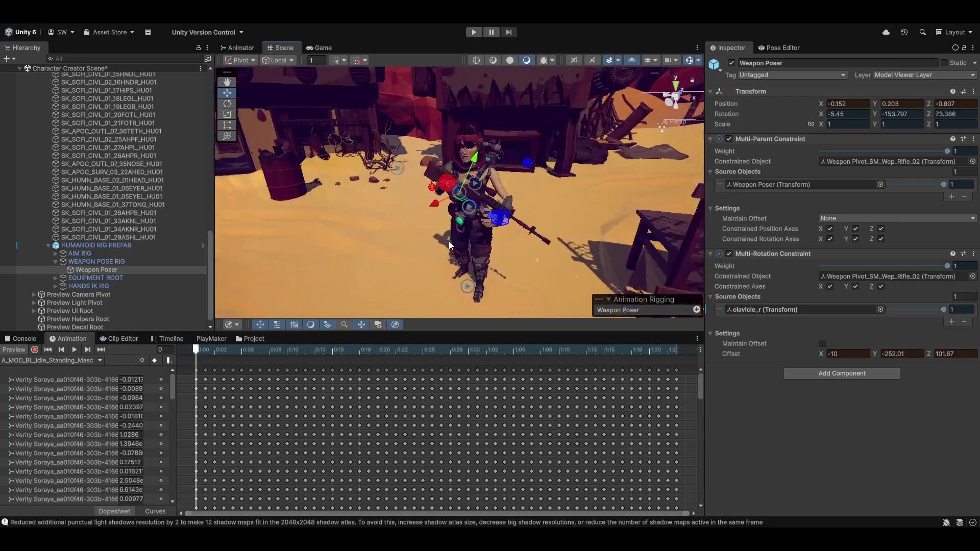
# Step: Type -250 into rotation offset Y and 100 into Z, then orbit to inspect the raised rifle
pyautogui.scroll(5, 448, 241)
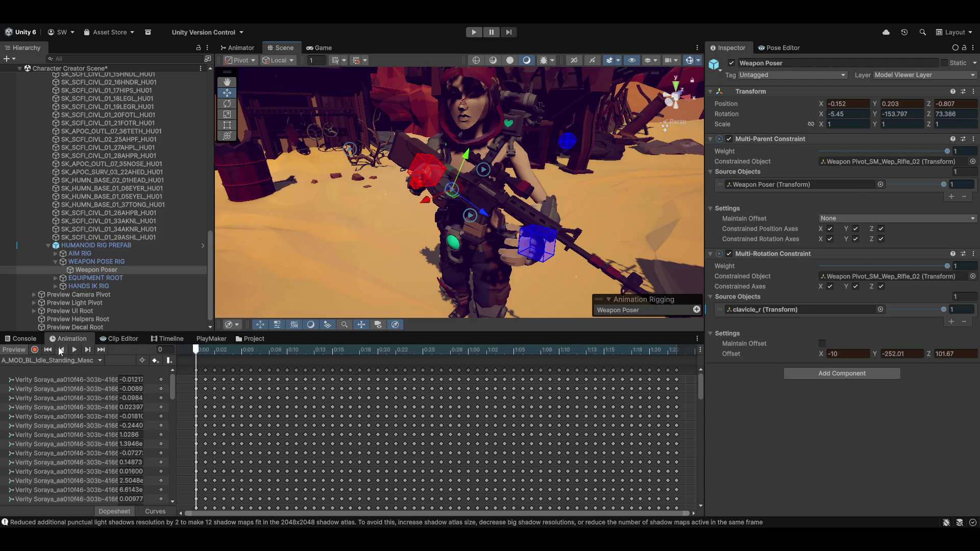
pyautogui.click(903, 354)
pyautogui.write('-250')
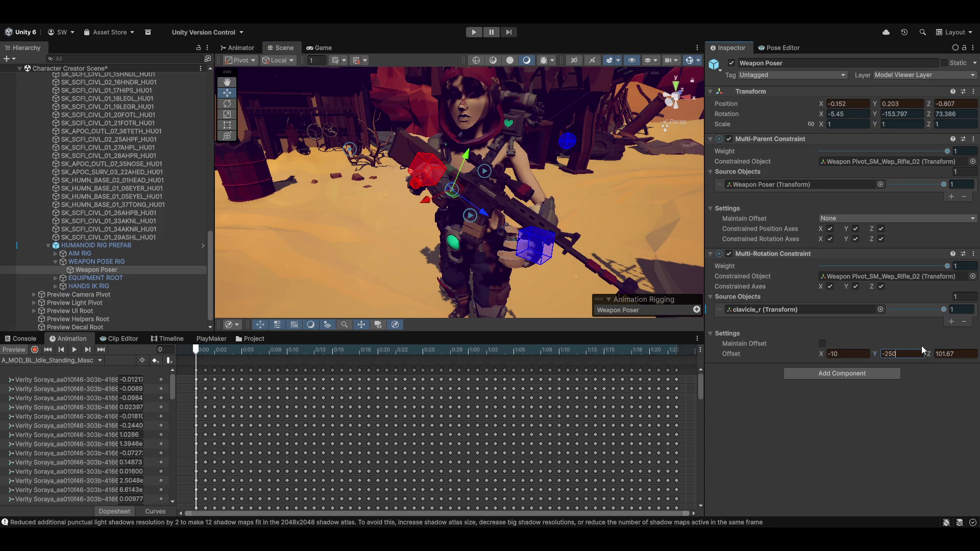
pyautogui.click(956, 354)
pyautogui.write('100')
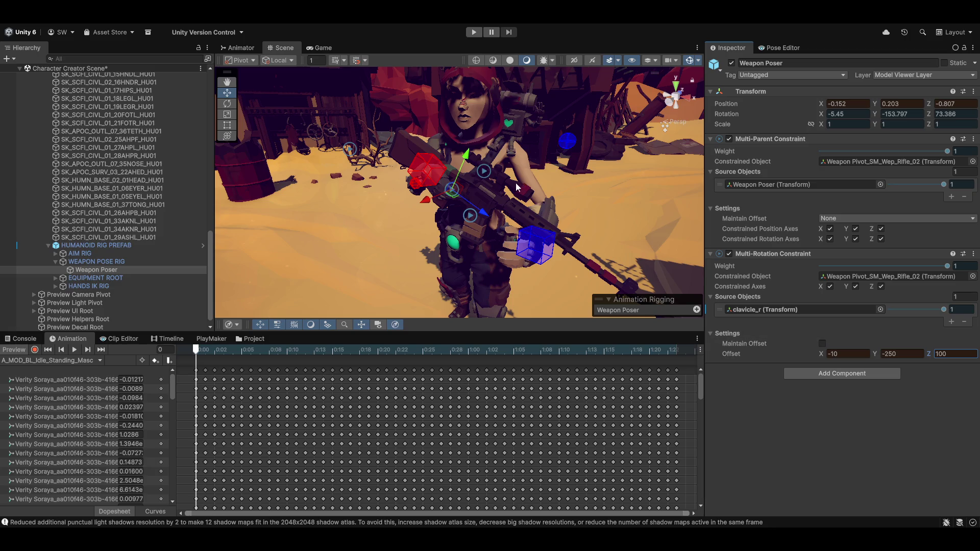
pyautogui.moveTo(511, 229)
pyautogui.mouseDown()
pyautogui.moveTo(409, 228)
pyautogui.moveTo(535, 183)
pyautogui.mouseUp()
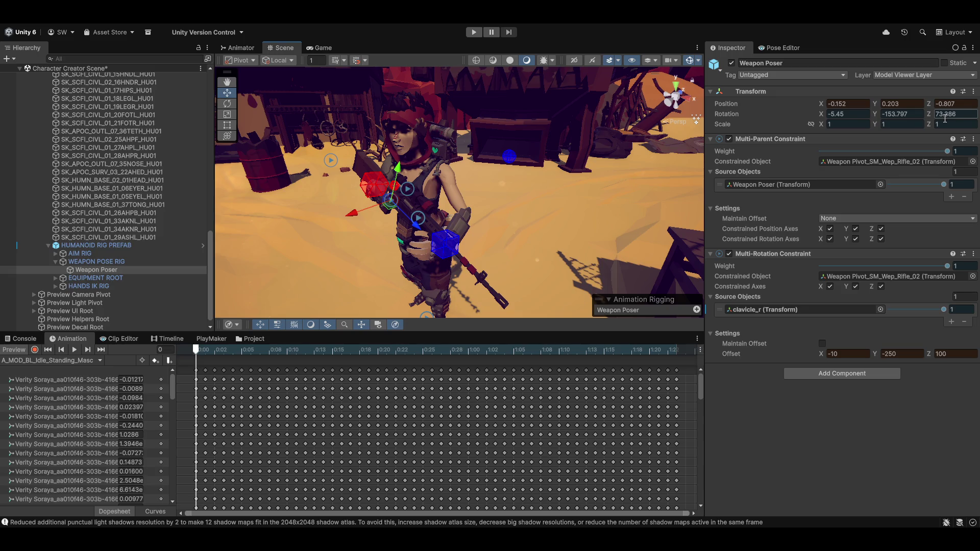
pyautogui.press('Return')
# Step: Copy Weapon Poser's Transform values and stop the idle animation preview
pyautogui.click(973, 92)
pyautogui.moveTo(898, 177)
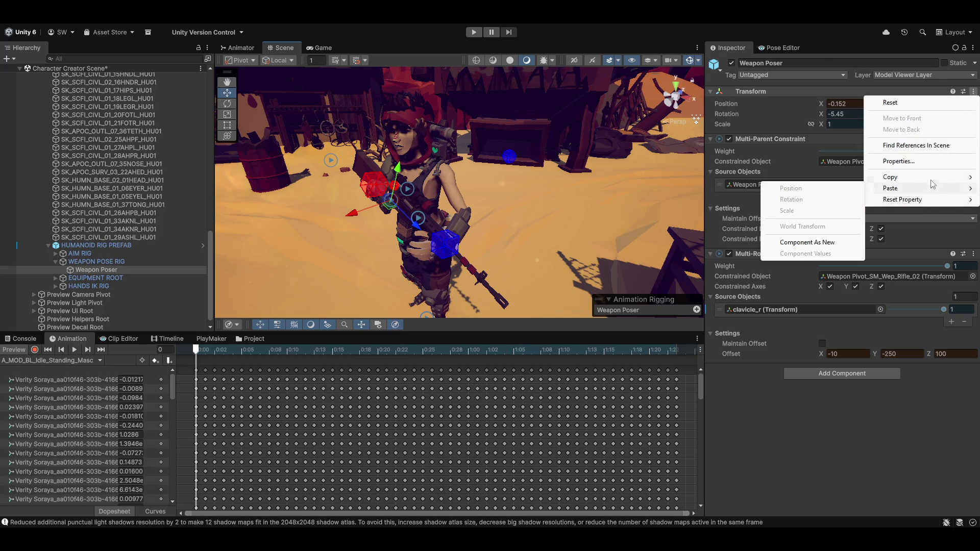
pyautogui.click(835, 232)
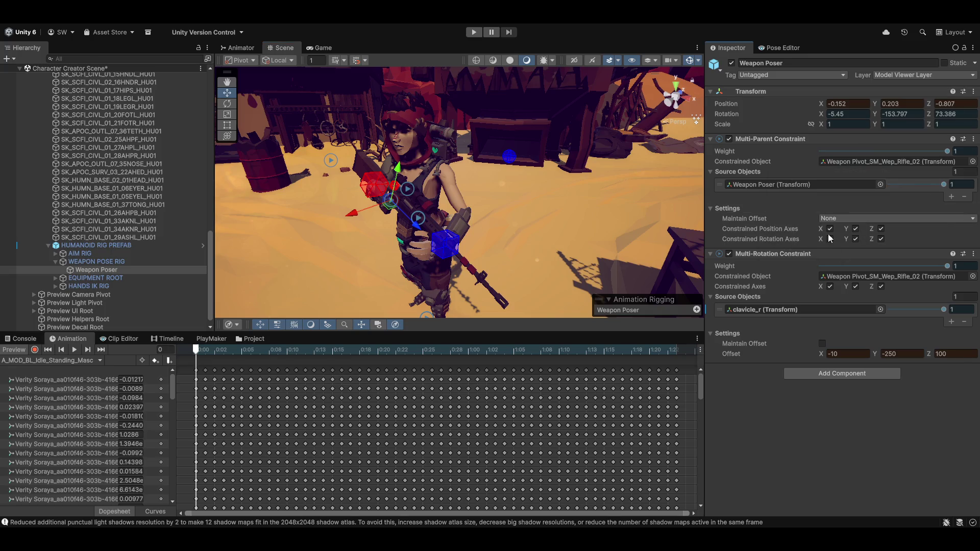
pyautogui.click(23, 351)
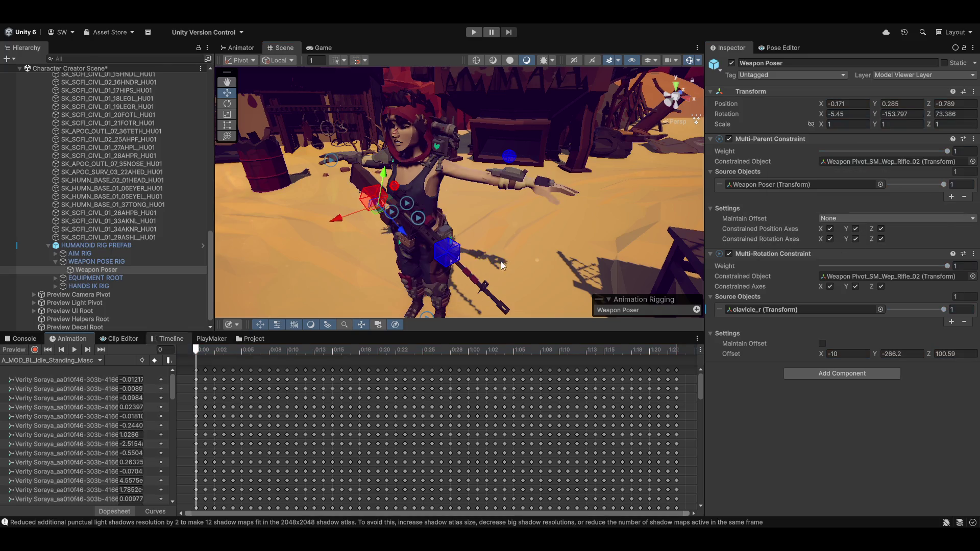
# Step: Paste the stored Transform values and set rotation offset Y to -250, Z to 100
pyautogui.click(973, 91)
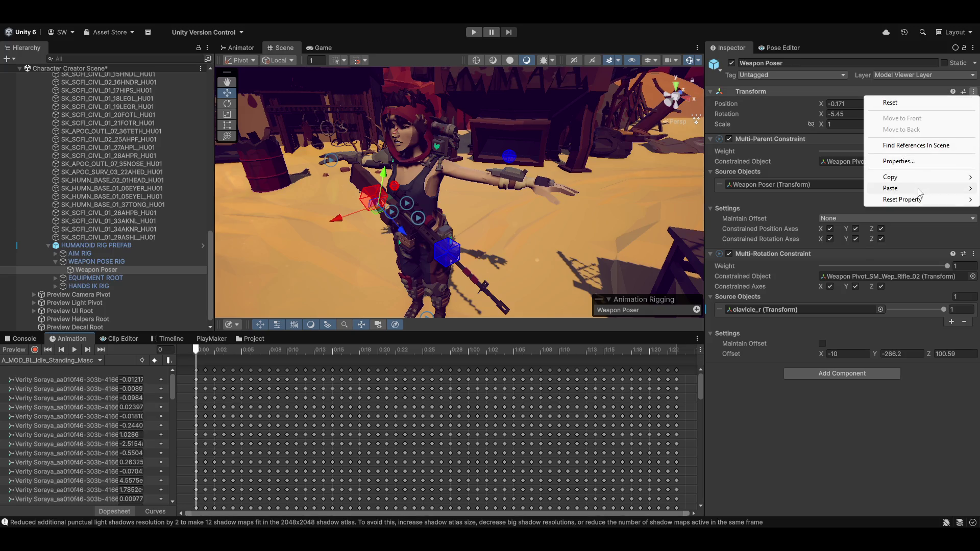
pyautogui.moveTo(890, 188)
pyautogui.click(806, 257)
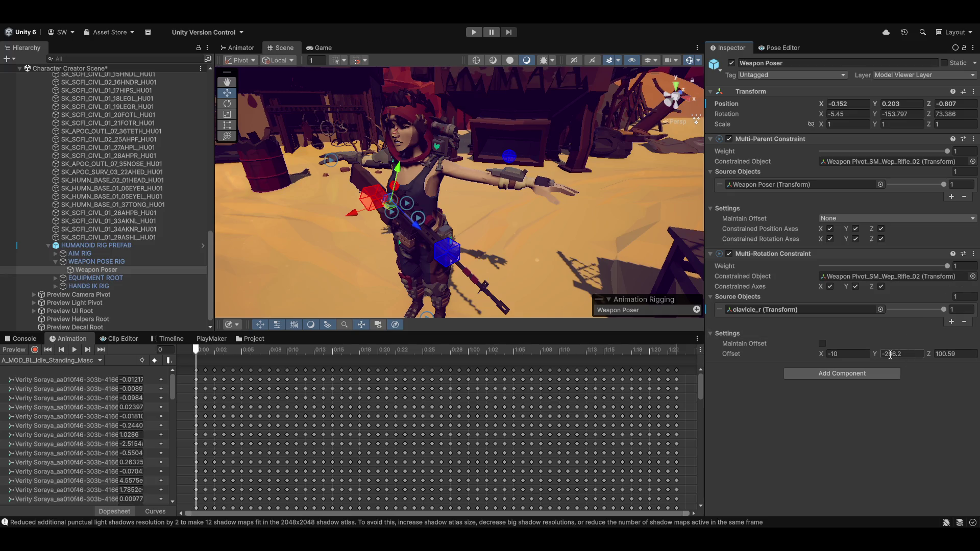
pyautogui.click(913, 355)
pyautogui.write('-2')
pyautogui.press('Tab')
pyautogui.write('100')
pyautogui.click(15, 351)
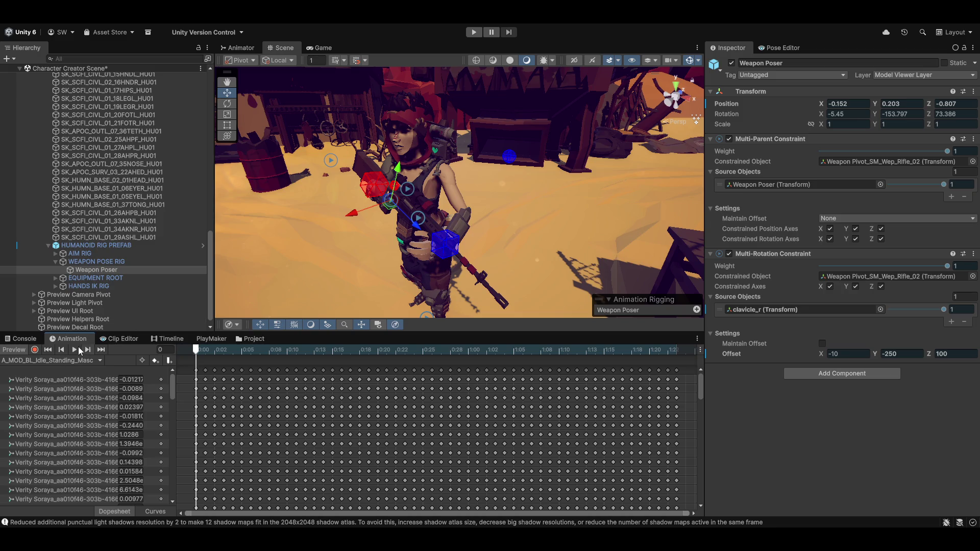
# Step: Play the idle animation preview with the character recentred in view
pyautogui.click(74, 350)
pyautogui.moveTo(449, 253)
pyautogui.mouseDown()
pyautogui.moveTo(336, 252)
pyautogui.moveTo(383, 250)
pyautogui.mouseUp()
pyautogui.click(81, 362)
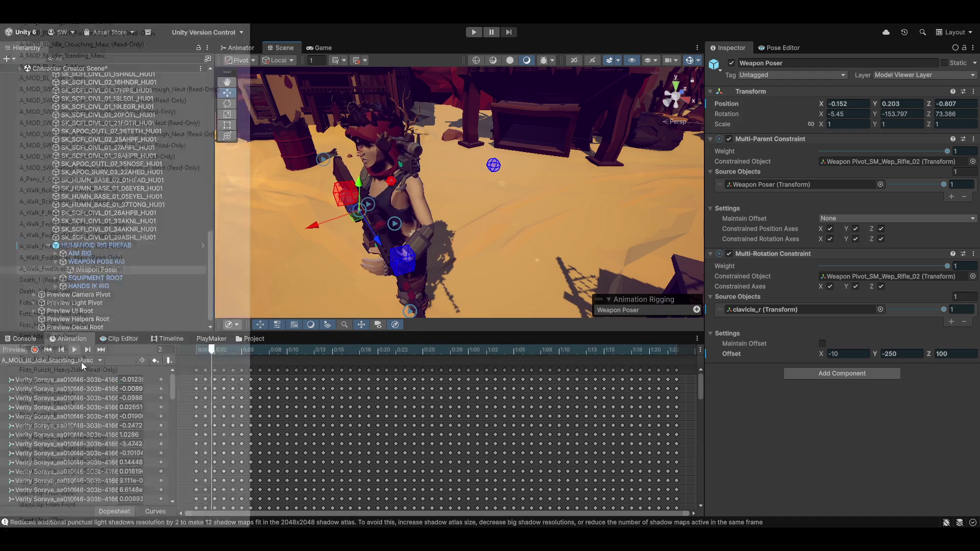
# Step: Load and play the A_MOD_BL_Run_F_Masc run clip to check the rifle pose
pyautogui.click(75, 362)
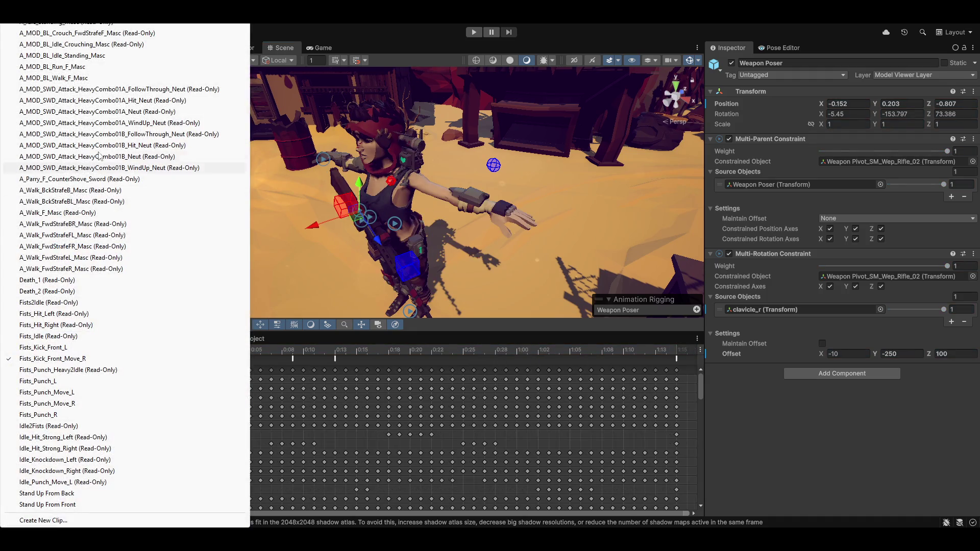
pyautogui.click(105, 69)
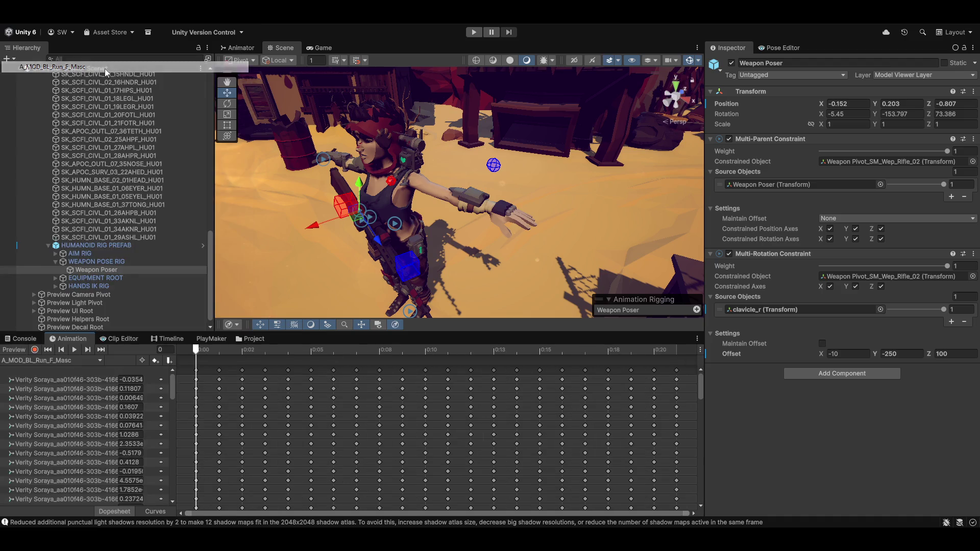
pyautogui.click(74, 349)
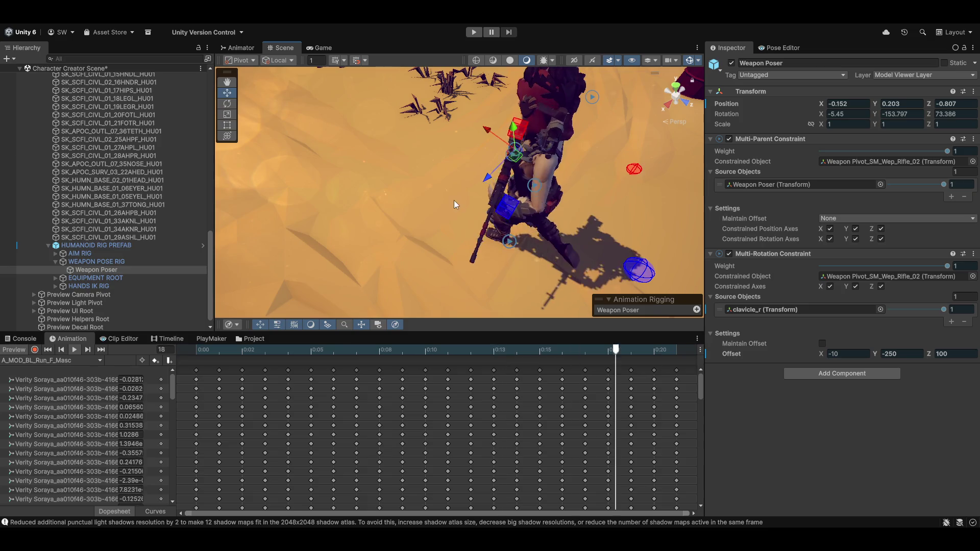
# Step: Load and play the A_MOD_BL_Walk_F_Masc walk clip, viewing from the front and stepping a few frames
pyautogui.click(51, 360)
pyautogui.click(53, 78)
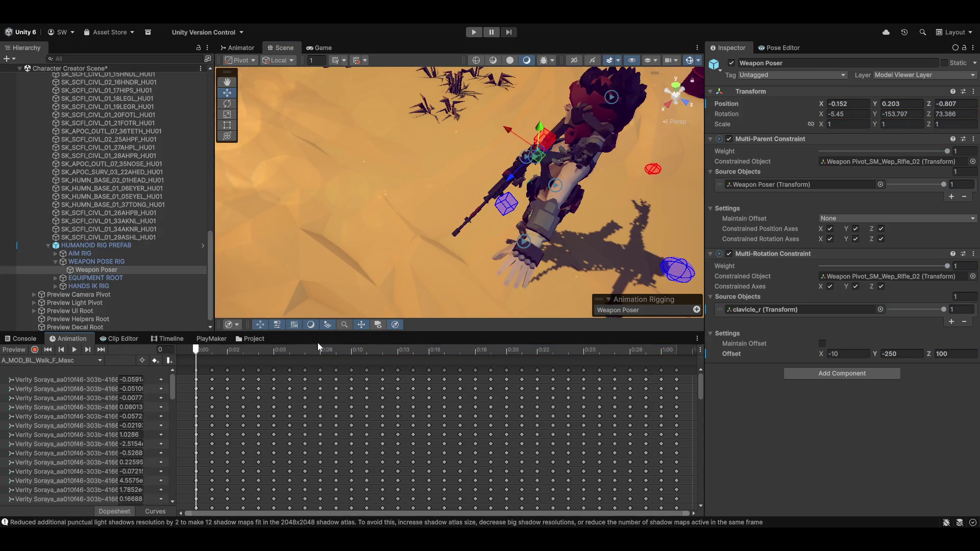
pyautogui.click(74, 349)
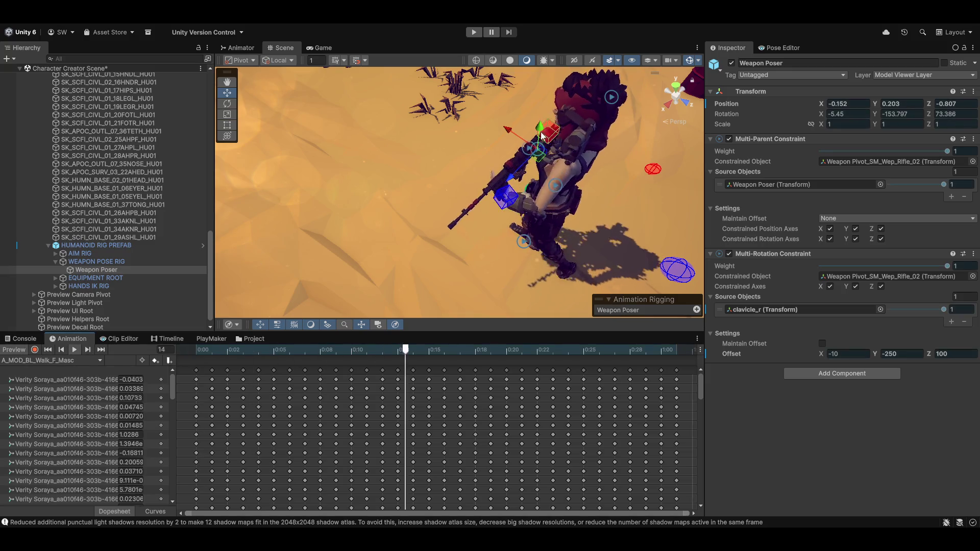
pyautogui.moveTo(427, 231)
pyautogui.mouseDown()
pyautogui.moveTo(534, 158)
pyautogui.moveTo(490, 174)
pyautogui.moveTo(564, 183)
pyautogui.moveTo(463, 223)
pyautogui.moveTo(551, 204)
pyautogui.moveTo(528, 219)
pyautogui.mouseUp()
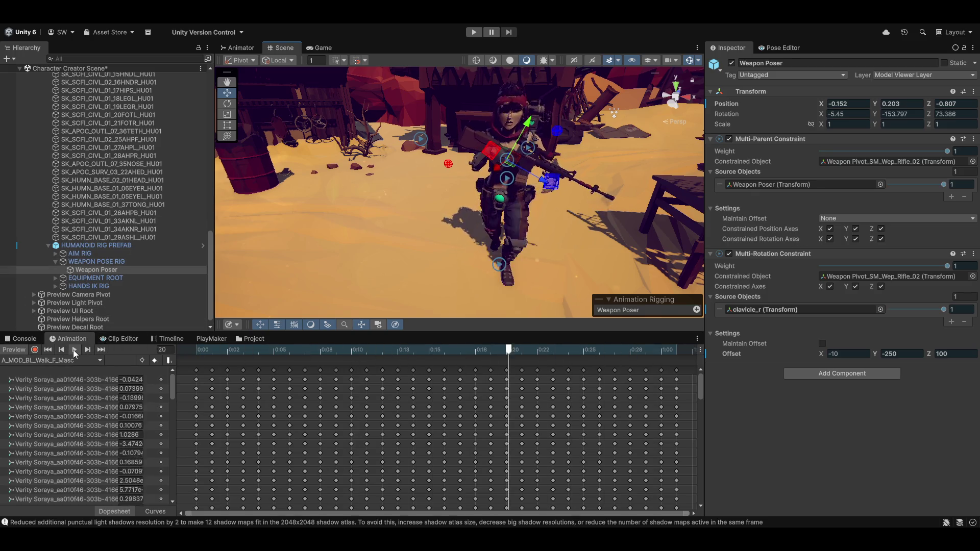
pyautogui.moveTo(349, 351)
pyautogui.mouseDown()
pyautogui.moveTo(347, 365)
pyautogui.moveTo(286, 351)
pyautogui.moveTo(289, 367)
pyautogui.mouseUp()
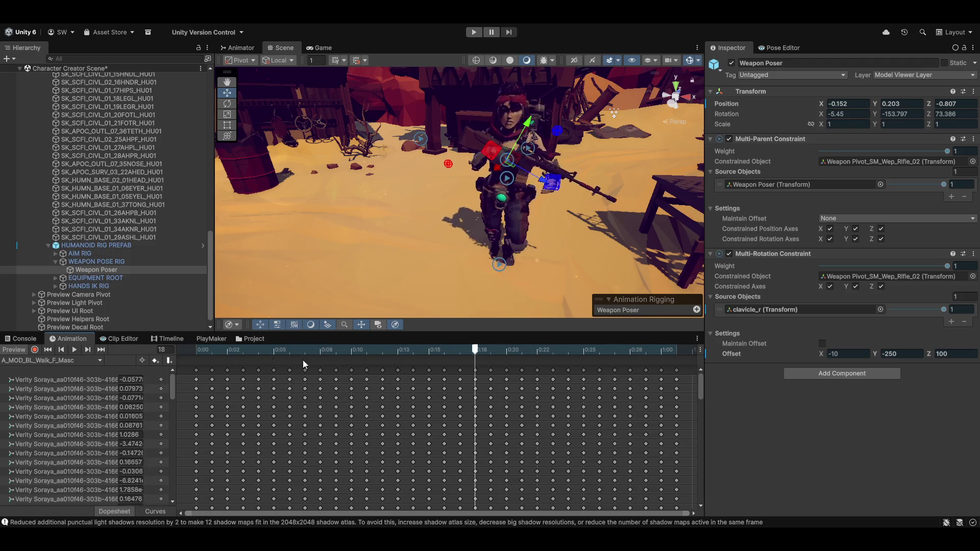
pyautogui.scroll(-1, 184, 261)
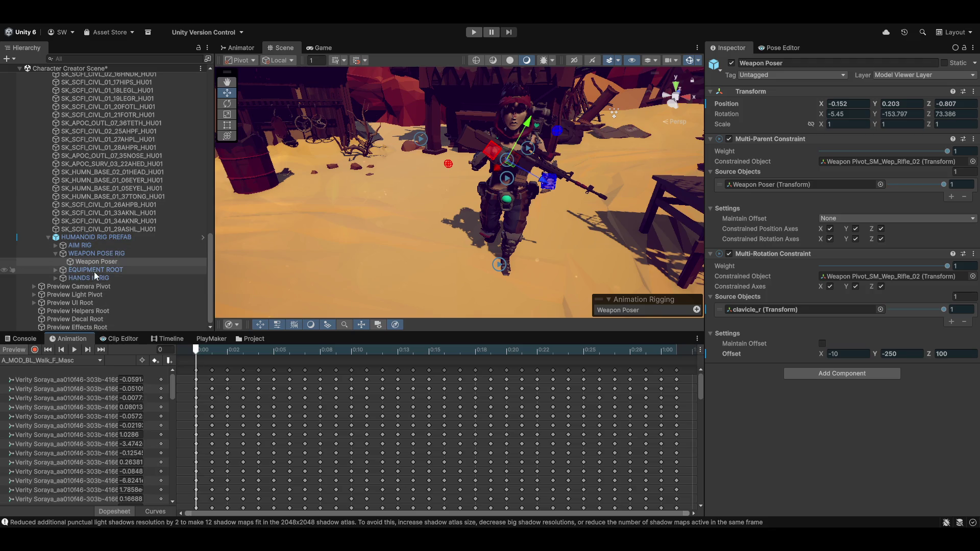
# Step: Expand EQUIPMENT ROOT and HANDS IK RIG, then orbit around the character
pyautogui.click(56, 270)
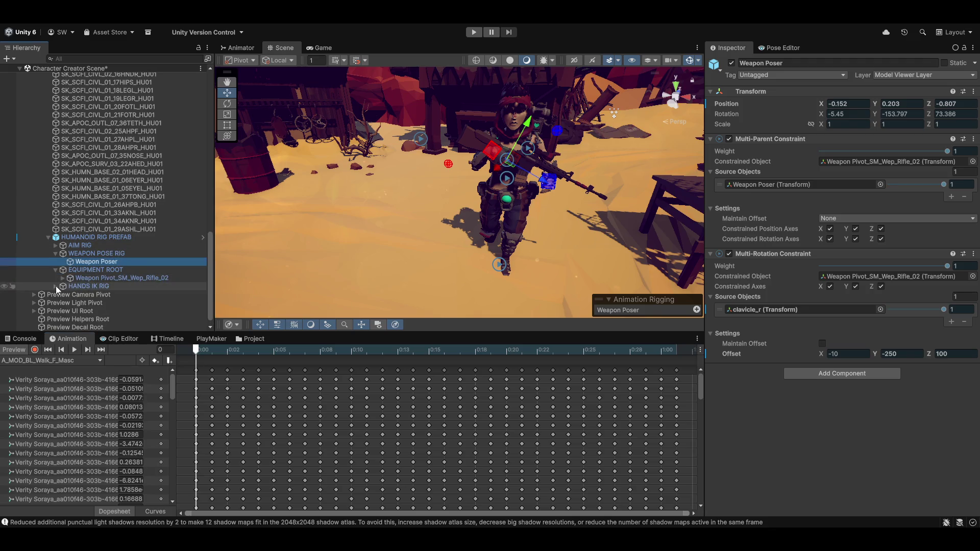
pyautogui.click(56, 287)
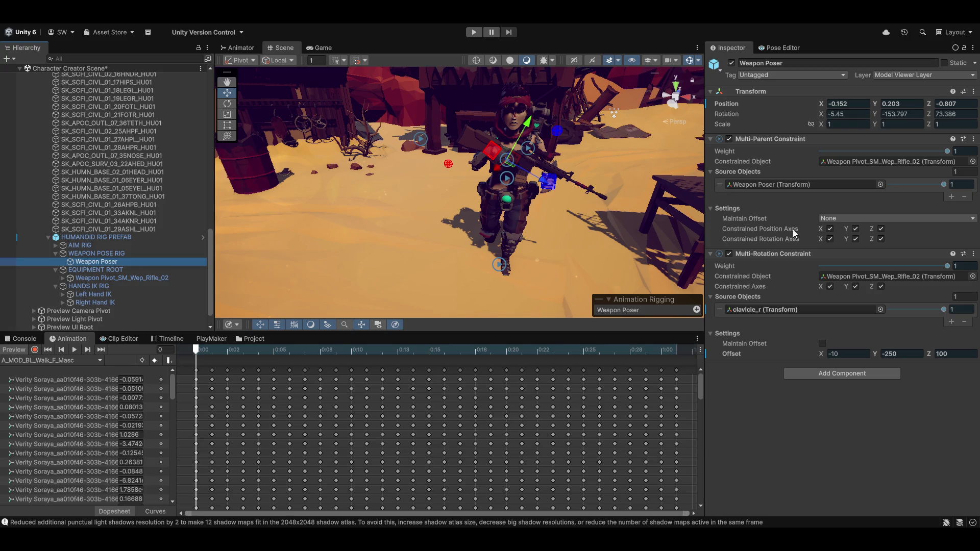
pyautogui.moveTo(587, 256)
pyautogui.mouseDown()
pyautogui.moveTo(476, 251)
pyautogui.moveTo(433, 232)
pyautogui.mouseUp()
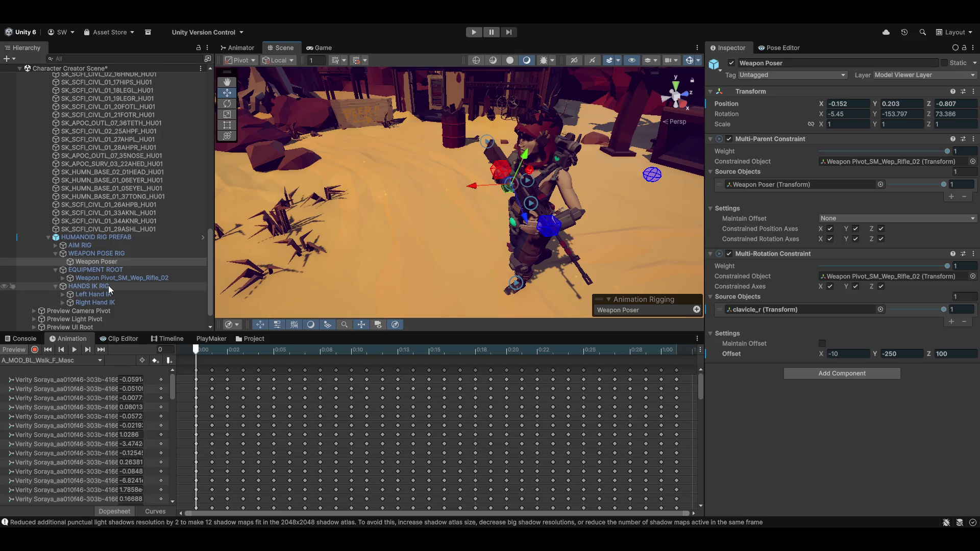
pyautogui.scroll(10, 117, 237)
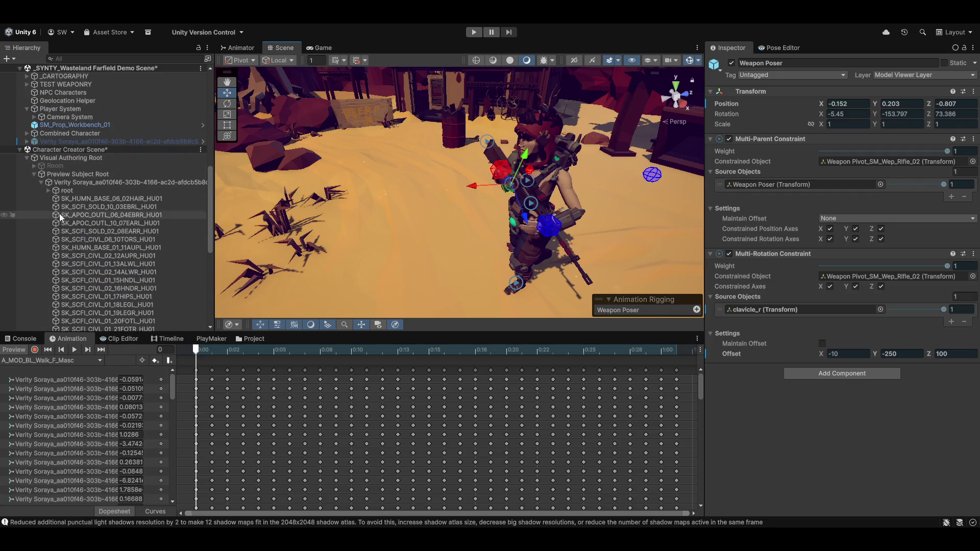
pyautogui.click(78, 182)
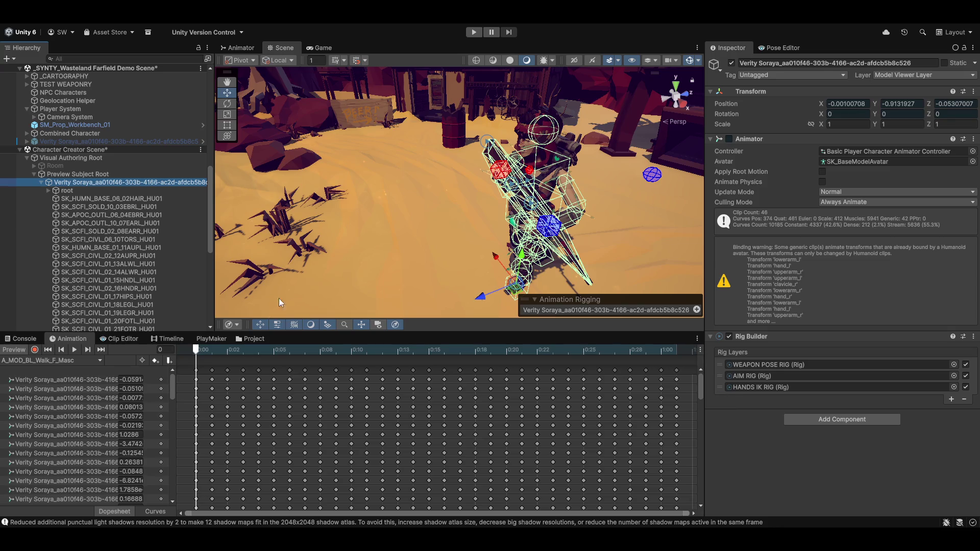
pyautogui.scroll(-10, 107, 234)
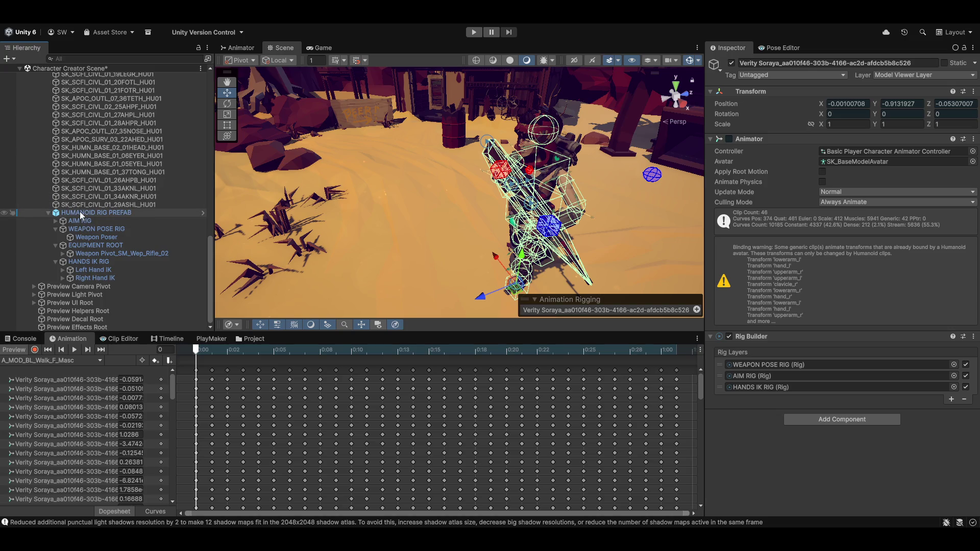
pyautogui.click(688, 60)
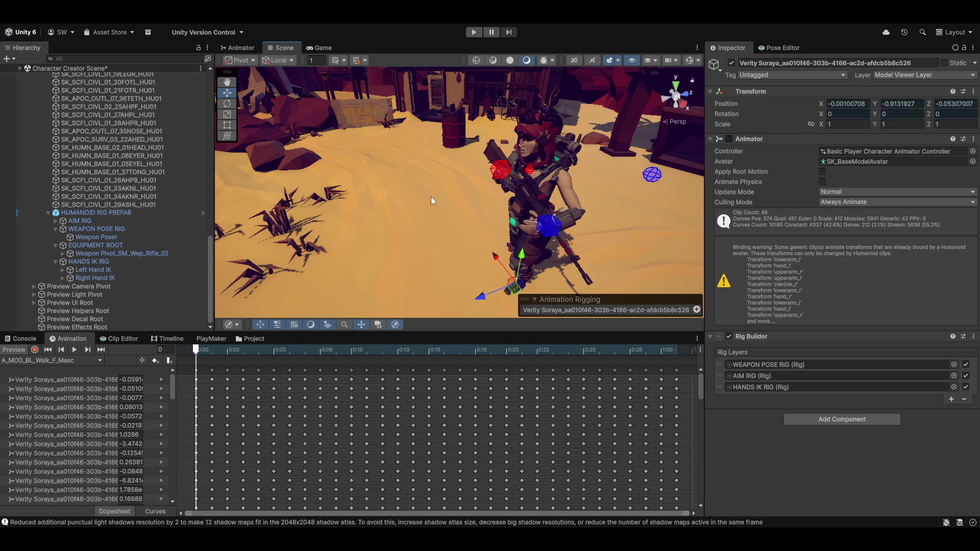
pyautogui.moveTo(430, 197); pyautogui.dragTo(271, 205)
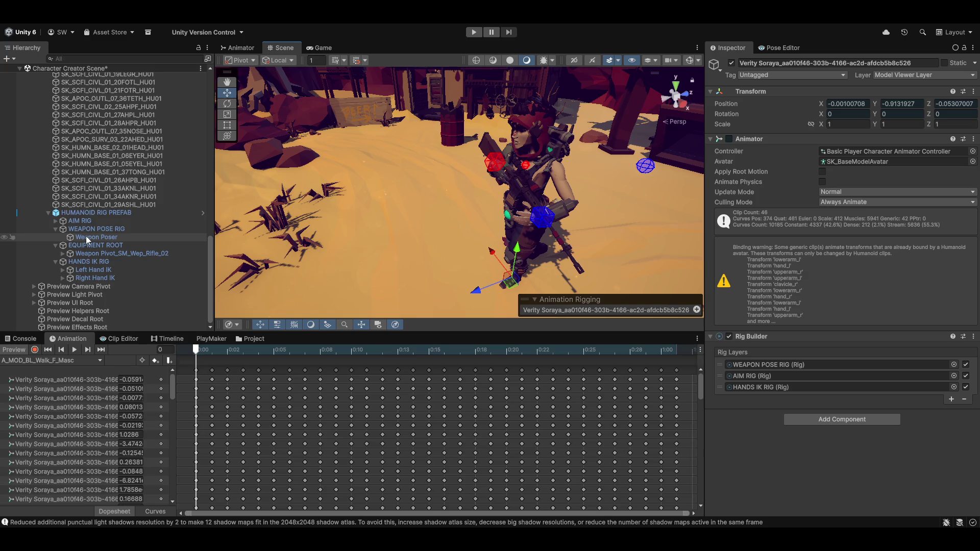
pyautogui.click(86, 236)
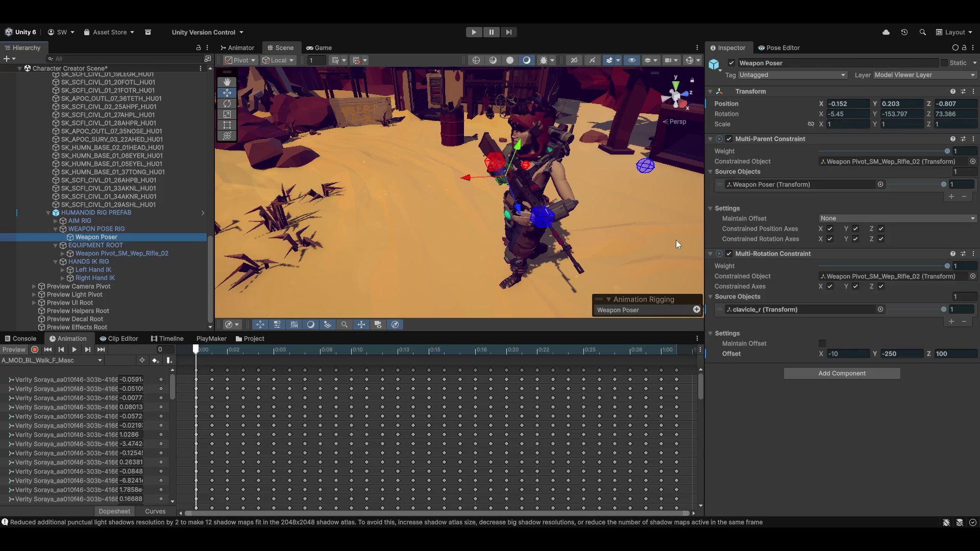
# Step: Collapse the Multi-Parent and Multi-Rotation panels, then expand and select AIM RIG
pyautogui.click(709, 171)
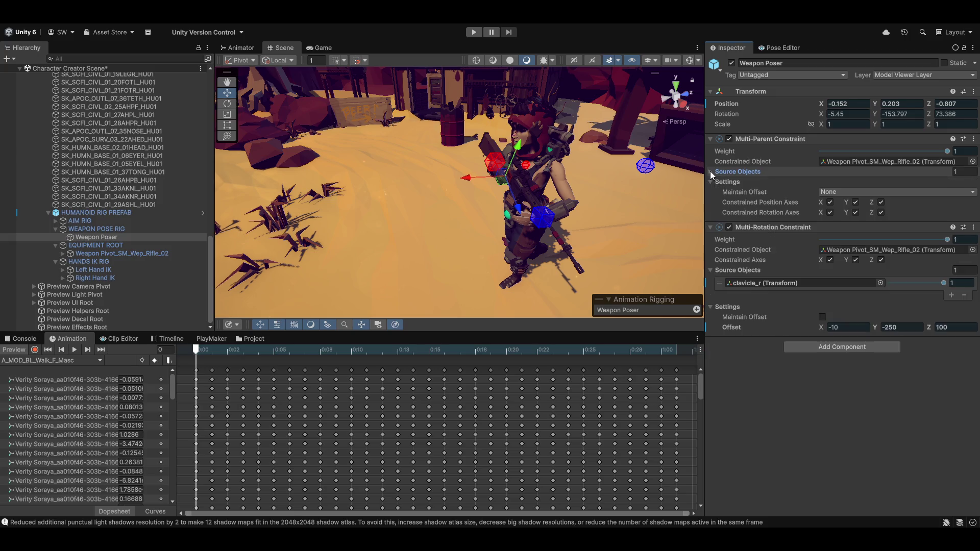
pyautogui.click(709, 226)
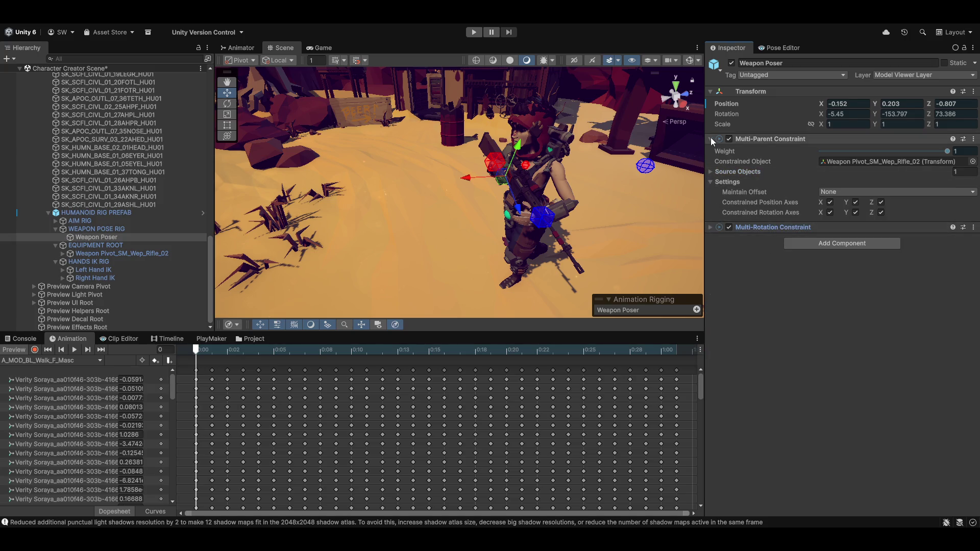
pyautogui.click(709, 138)
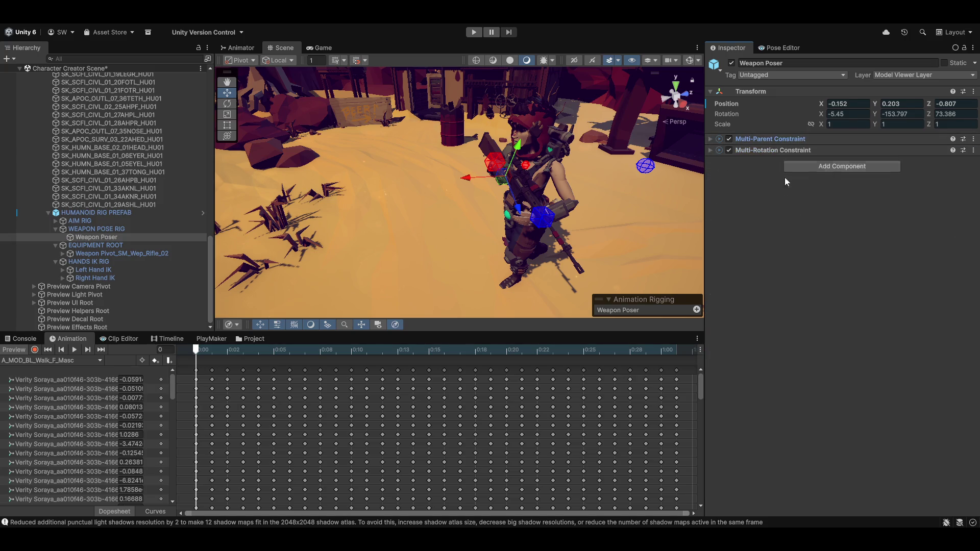
pyautogui.click(54, 221)
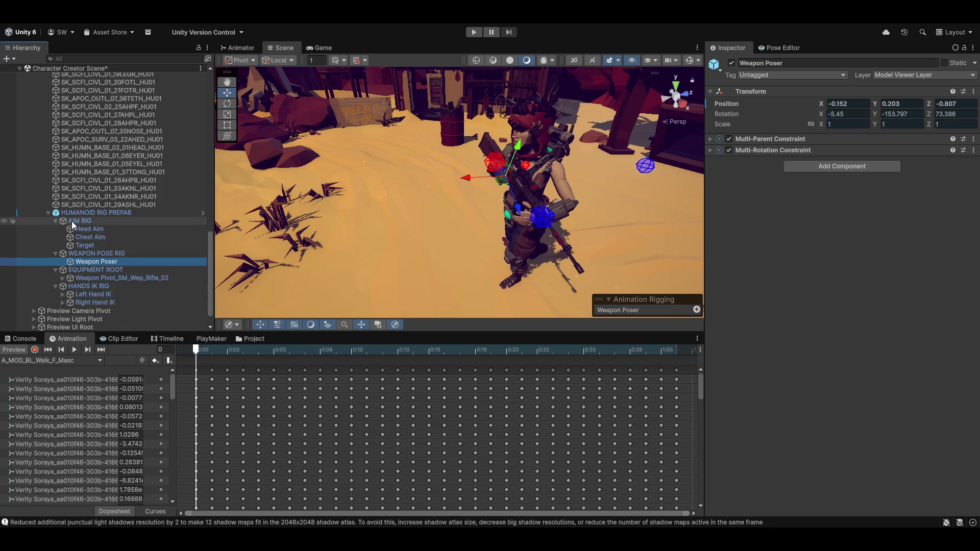
pyautogui.click(84, 221)
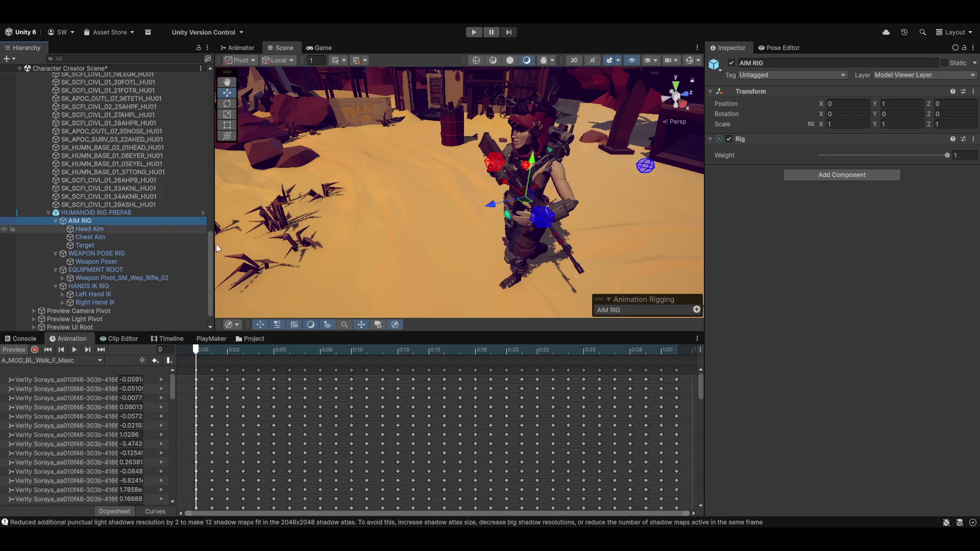
# Step: Check the AIM RIG weight value and reselect Weapon Poser
pyautogui.scroll(10, 86, 286)
pyautogui.scroll(-10, 80, 269)
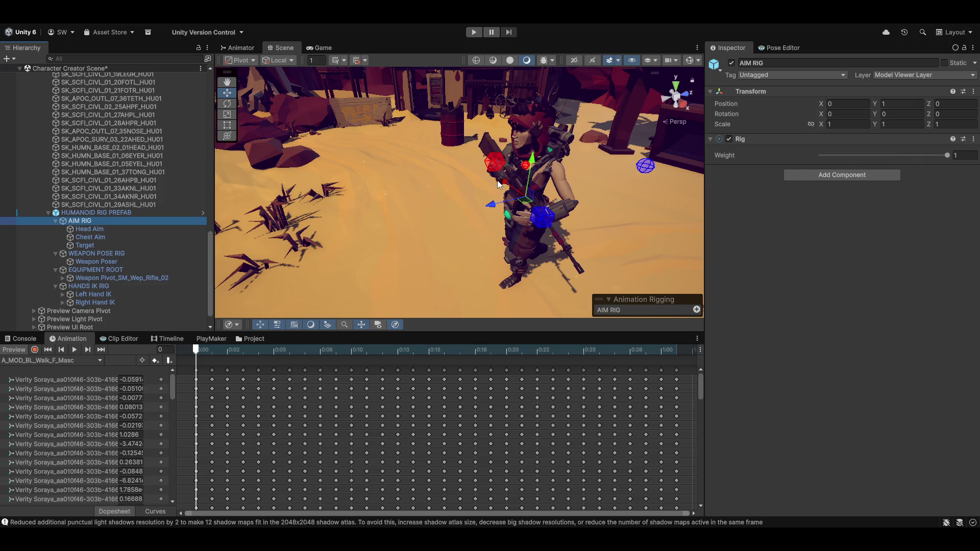
pyautogui.click(947, 155)
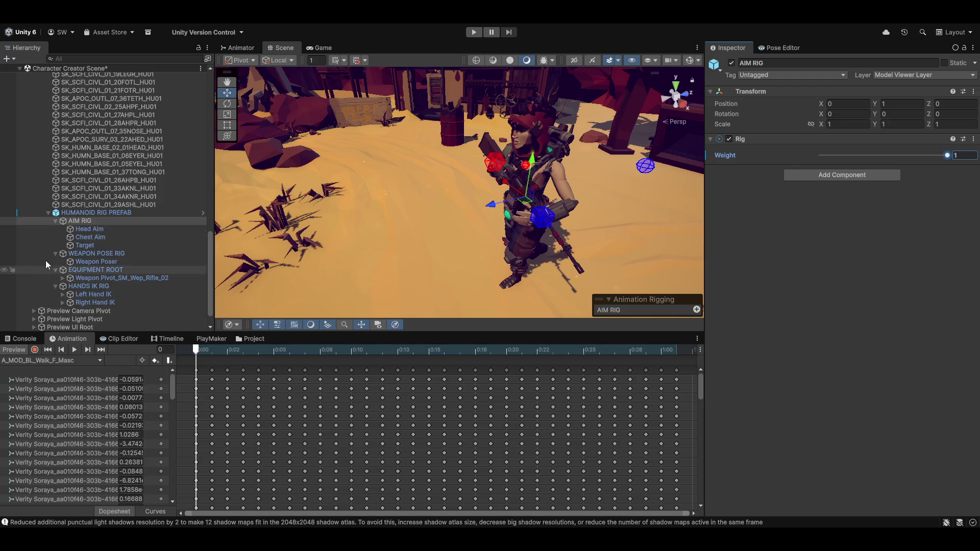
pyautogui.click(95, 262)
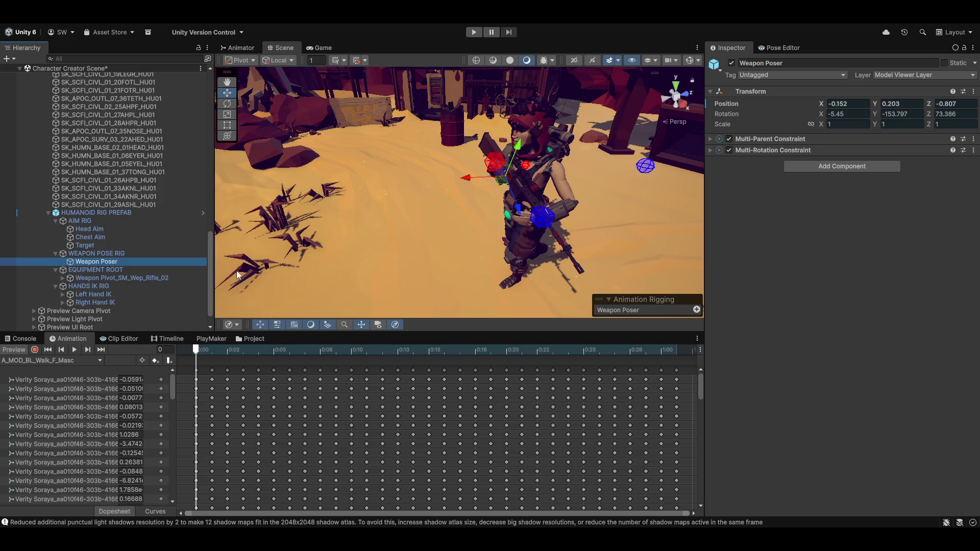
# Step: Duplicate Weapon Poser and rename the copy 'Weapon Aim Poser'
pyautogui.hotkey('ctrl', 'd')
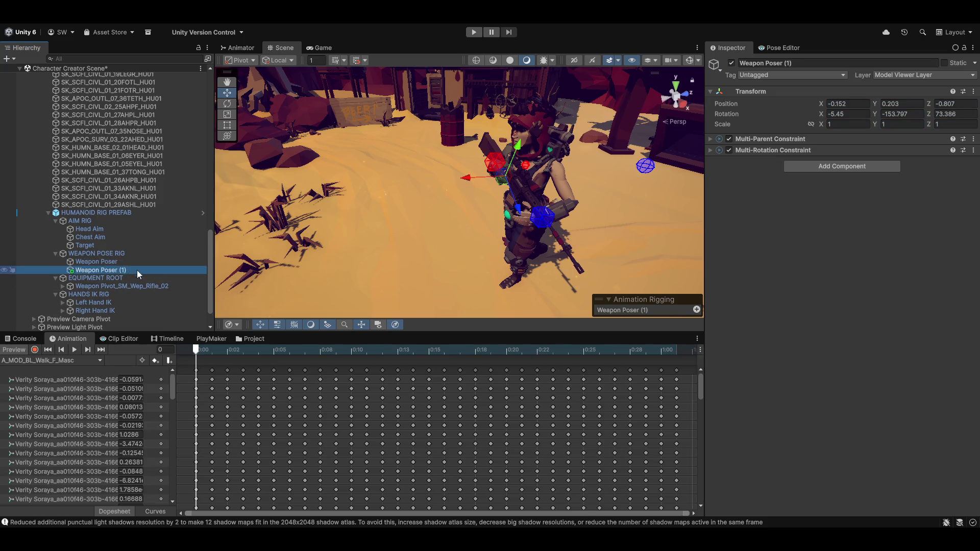
pyautogui.click(97, 268)
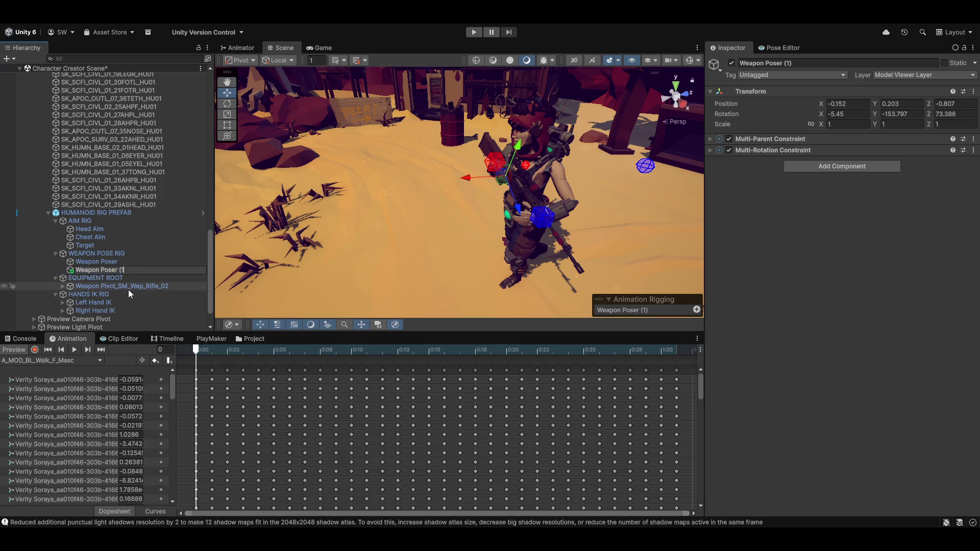
pyautogui.write('Aim')
pyautogui.press('Return')
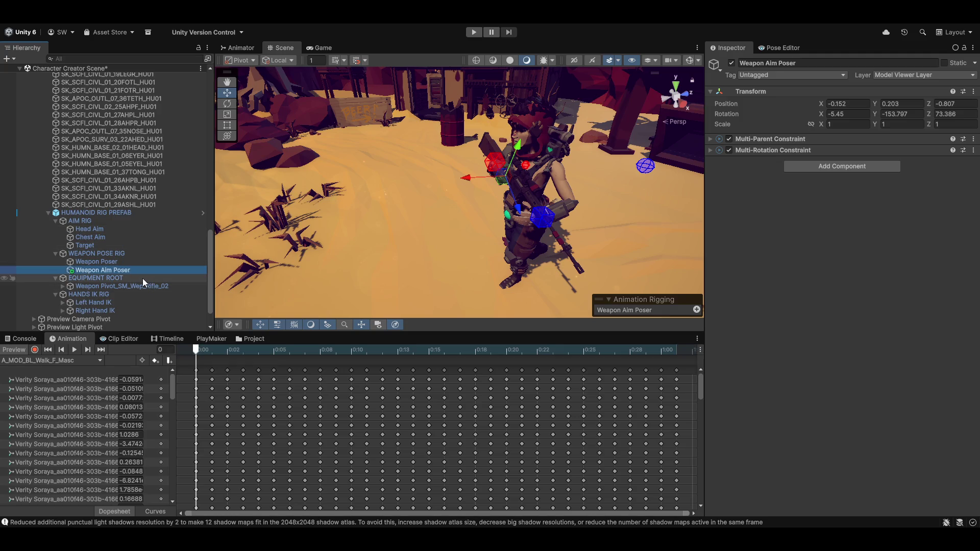
pyautogui.click(98, 262)
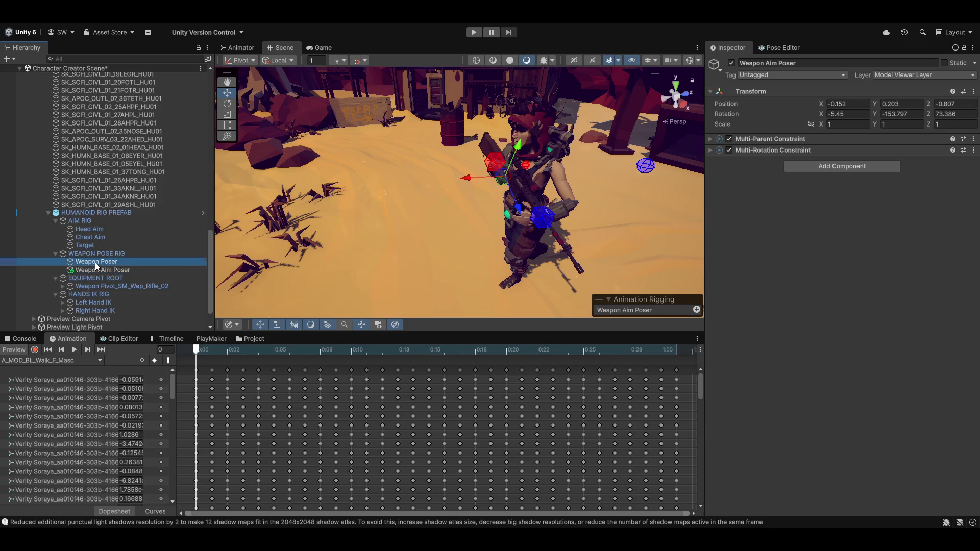
# Step: Expand Weapon Aim Poser's constraint settings, then drag Weapon Poser's Multi-Parent and Multi-Rotation weights to 0
pyautogui.click(99, 269)
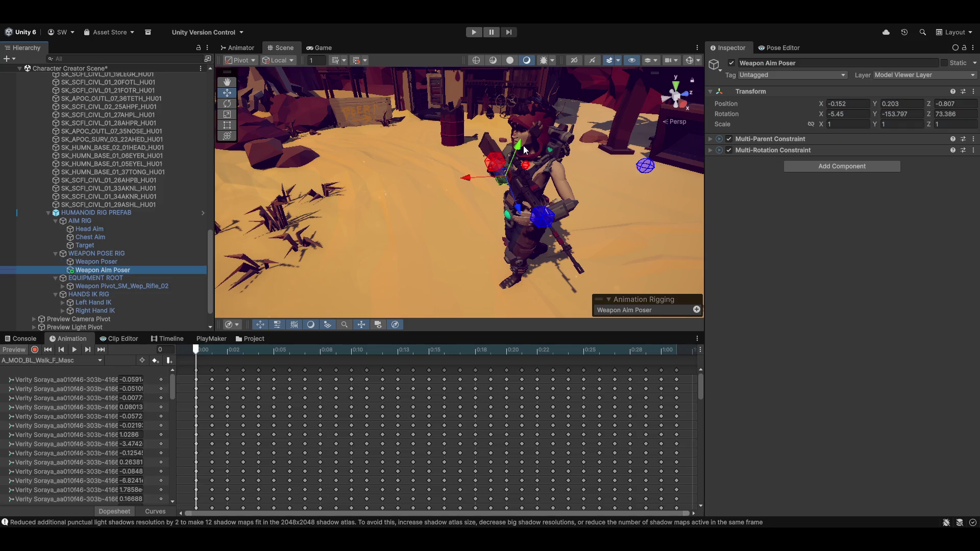
pyautogui.click(710, 150)
pyautogui.click(709, 139)
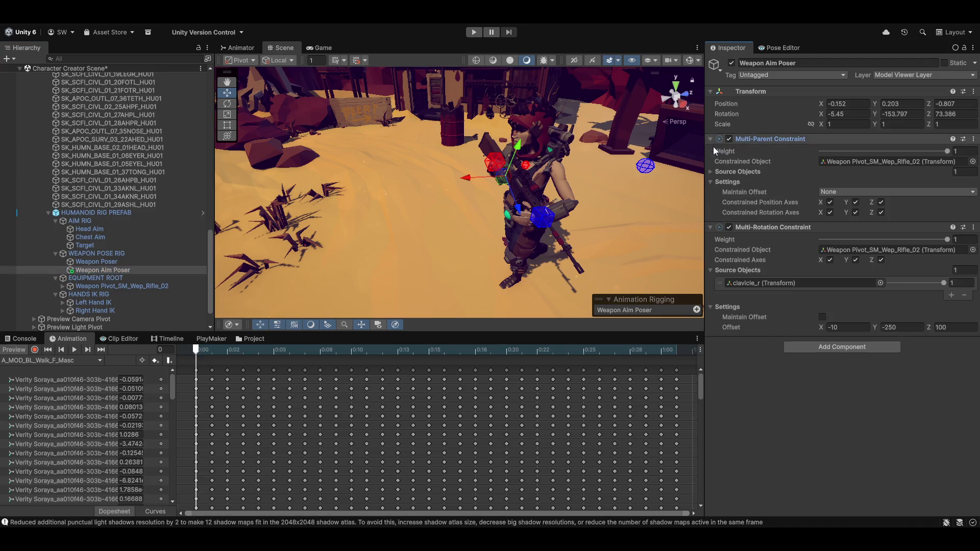
pyautogui.click(97, 262)
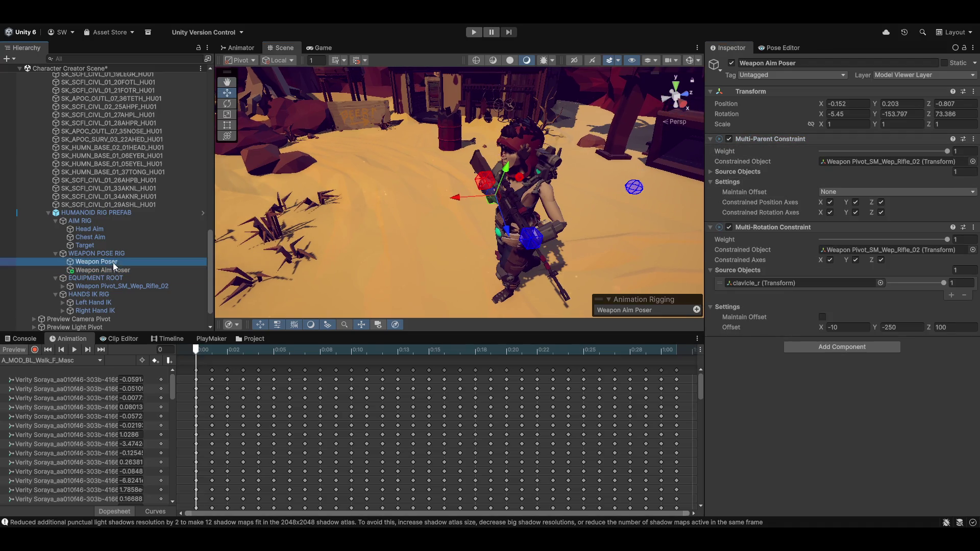
pyautogui.moveTo(948, 152); pyautogui.dragTo(836, 152)
pyautogui.moveTo(751, 168); pyautogui.dragTo(474, 189)
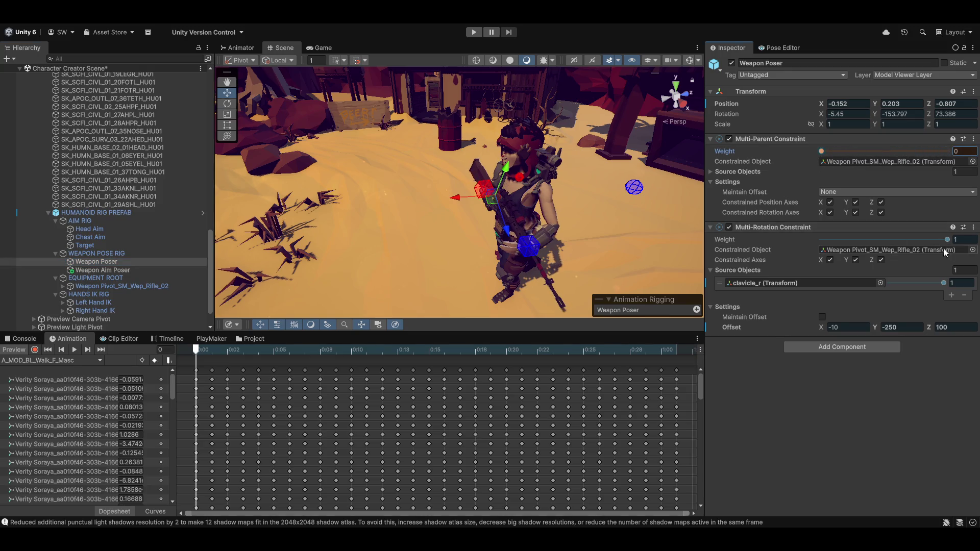
pyautogui.moveTo(945, 241); pyautogui.dragTo(715, 241)
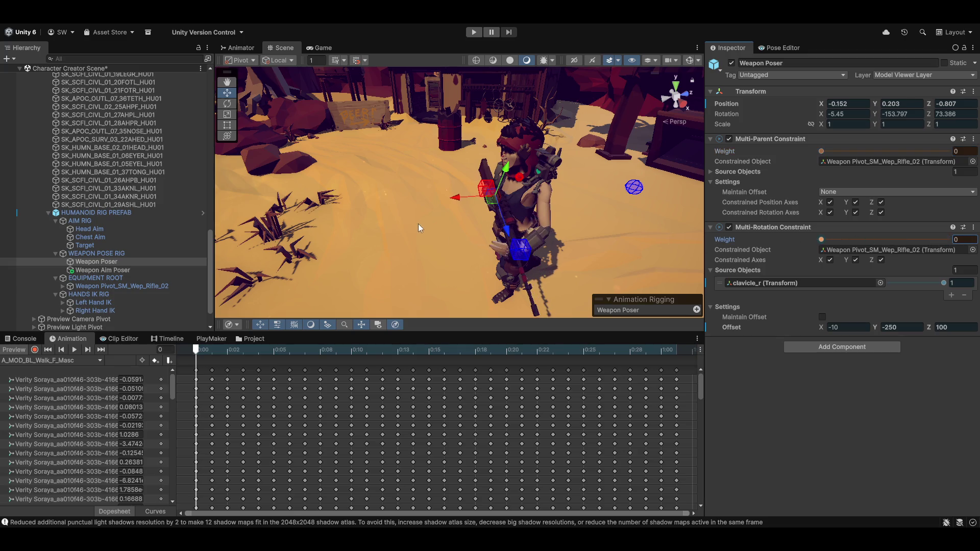
# Step: Check Weapon Aim Poser's Multi-Parent weight and toggle the animation preview off and on
pyautogui.click(94, 271)
pyautogui.click(947, 152)
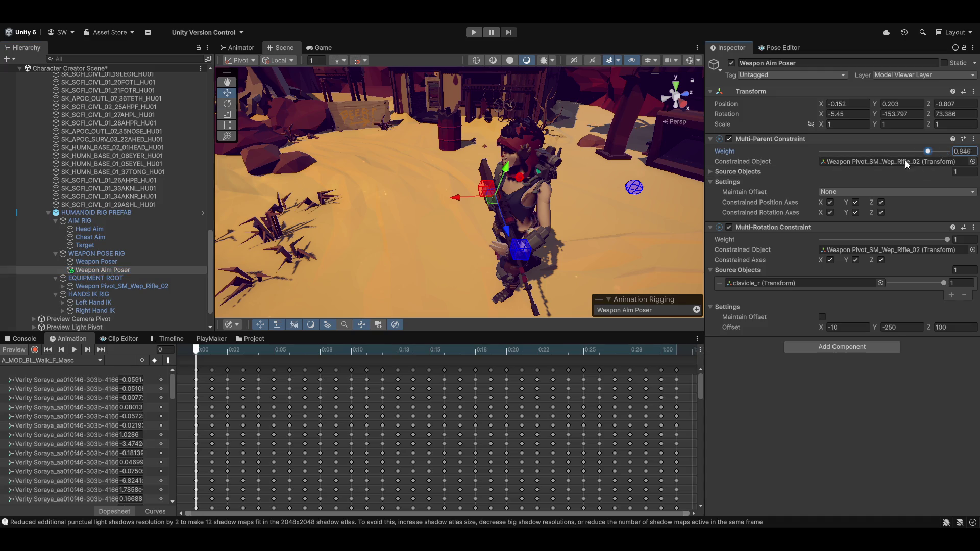
pyautogui.click(12, 352)
pyautogui.click(12, 352)
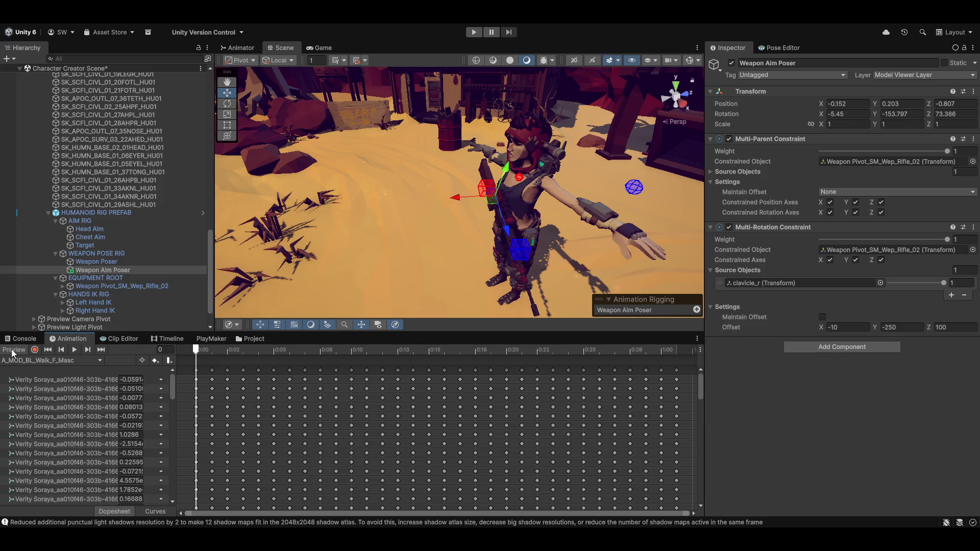
pyautogui.click(12, 352)
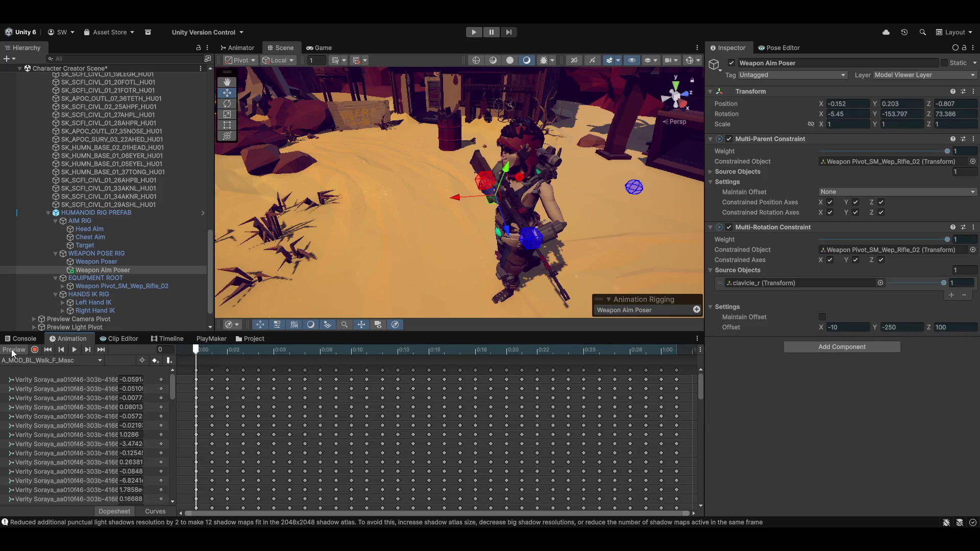
pyautogui.click(949, 151)
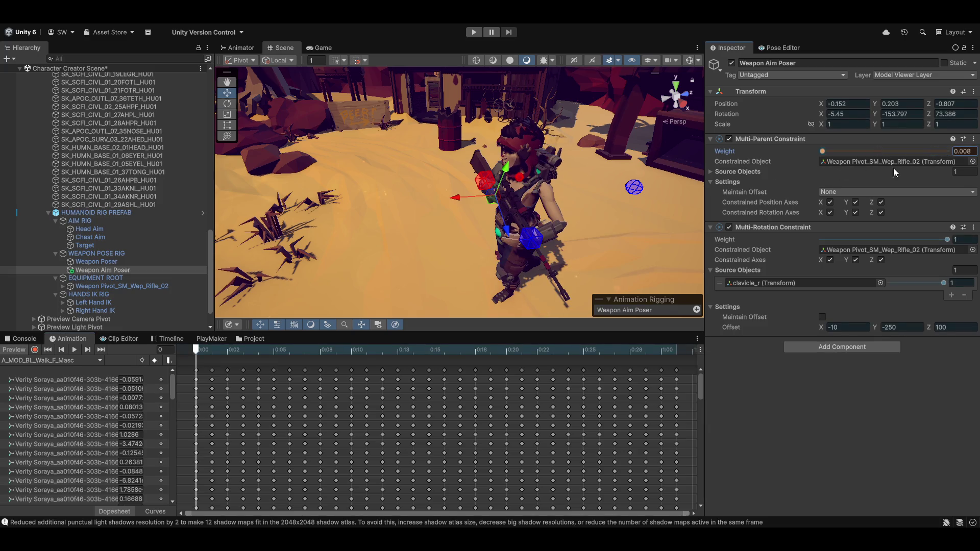
# Step: Zero Weapon Poser's constraint weights again, then scrub the walk clip with Weapon Aim Poser selected
pyautogui.click(89, 263)
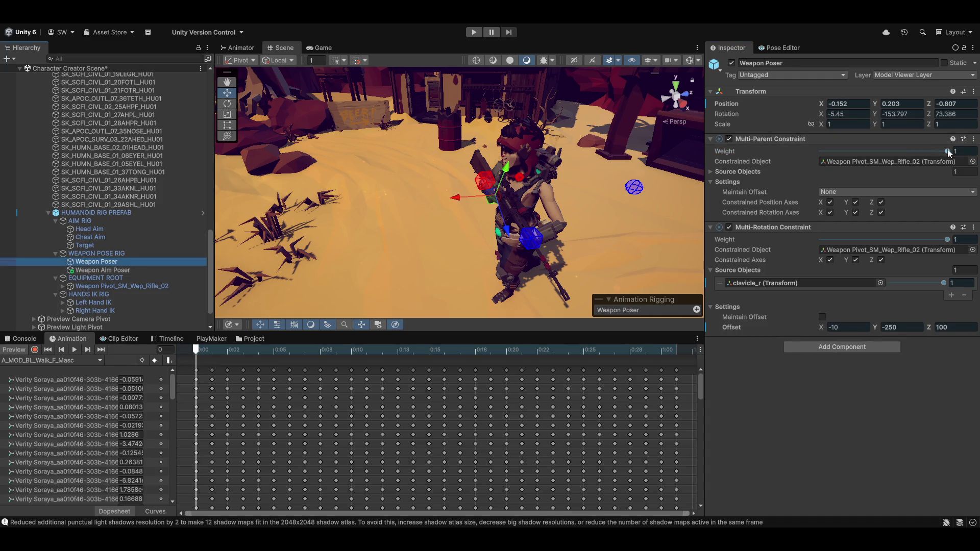
pyautogui.moveTo(947, 149); pyautogui.dragTo(819, 151)
pyautogui.moveTo(911, 243); pyautogui.dragTo(818, 239)
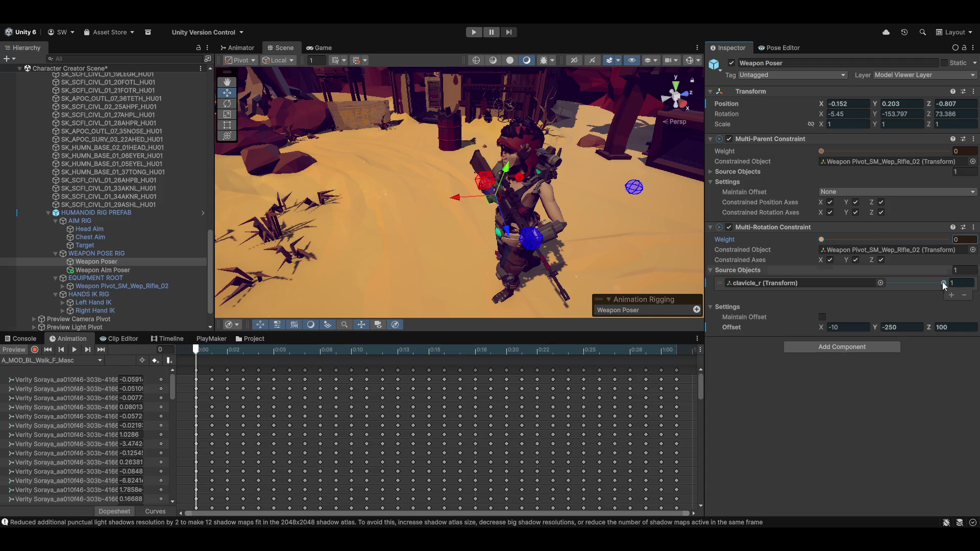
pyautogui.click(88, 270)
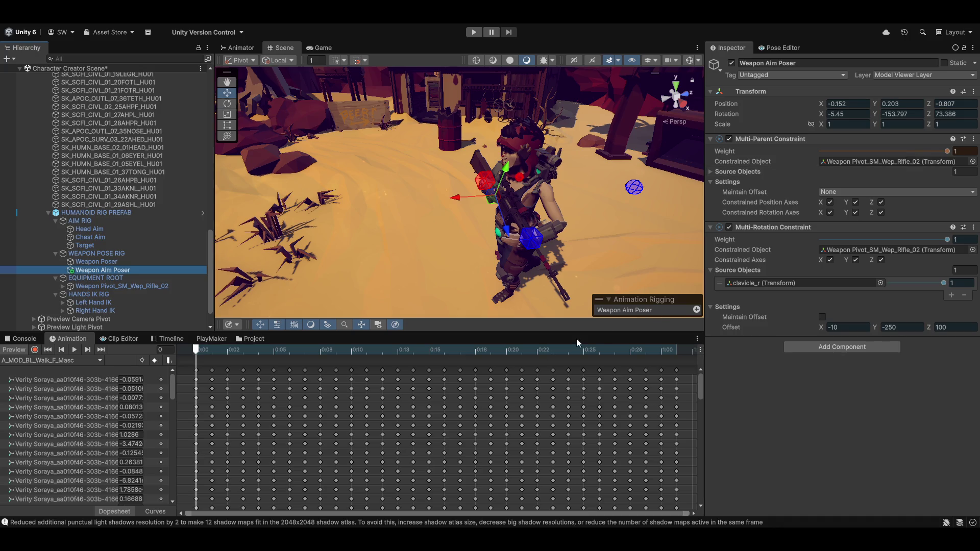
pyautogui.moveTo(201, 350)
pyautogui.mouseDown()
pyautogui.moveTo(327, 348)
pyautogui.moveTo(196, 350)
pyautogui.mouseUp()
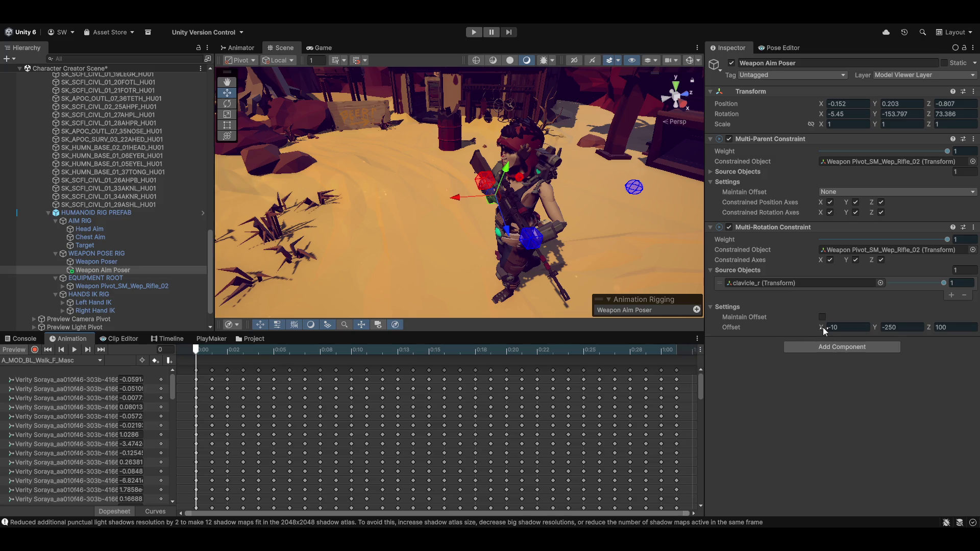
# Step: Test and undo an X offset nudge, then orbit to inspect the rifle from the front
pyautogui.moveTo(823, 326)
pyautogui.mouseDown()
pyautogui.moveTo(798, 330)
pyautogui.moveTo(813, 329)
pyautogui.mouseUp()
pyautogui.hotkey('ctrl', 'z')
pyautogui.moveTo(464, 188)
pyautogui.keyDown('alt'); pyautogui.mouseDown()
pyautogui.moveTo(508, 210)
pyautogui.moveTo(438, 225)
pyautogui.moveTo(515, 230)
pyautogui.mouseUp(); pyautogui.keyUp('alt')
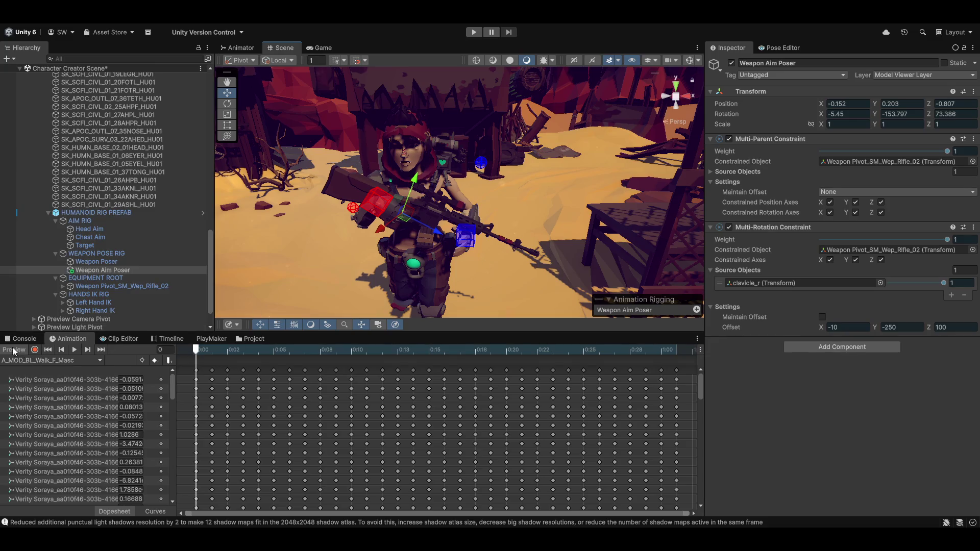
pyautogui.moveTo(515, 216)
pyautogui.keyDown('alt'); pyautogui.mouseDown()
pyautogui.moveTo(399, 266)
pyautogui.moveTo(455, 274)
pyautogui.moveTo(441, 268)
pyautogui.mouseUp(); pyautogui.keyUp('alt')
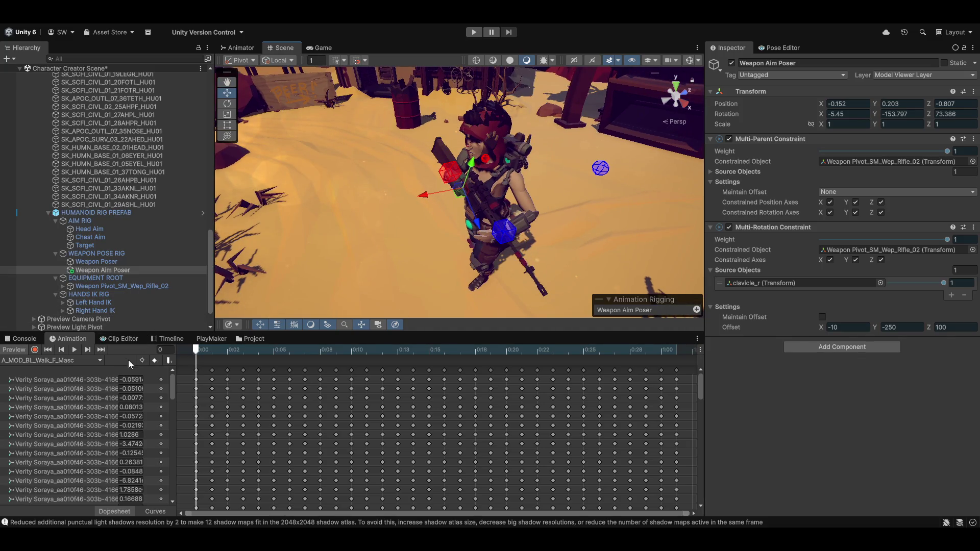
pyautogui.keyDown('alt'); pyautogui.moveTo(497, 195); pyautogui.dragTo(428, 252); pyautogui.keyUp('alt')
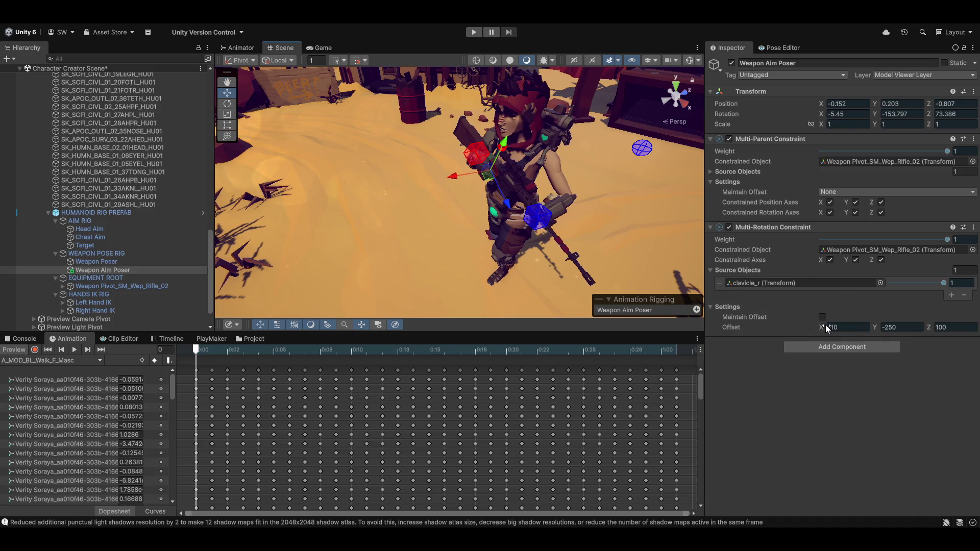
pyautogui.click(839, 327)
pyautogui.press('Return')
# Step: Lower the X offset to about -52 and Y to about -293, and enter Z 90
pyautogui.moveTo(822, 328); pyautogui.dragTo(595, 317)
pyautogui.click(889, 329)
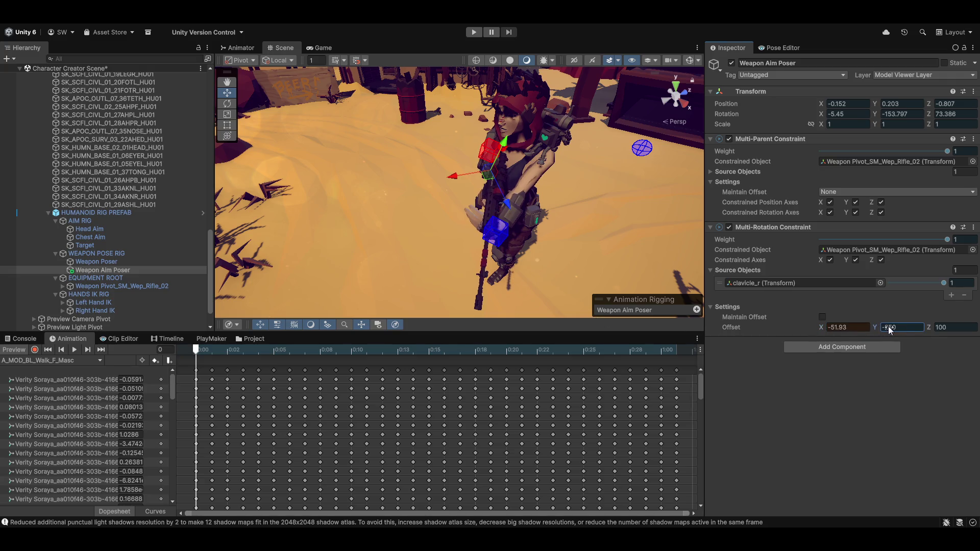
pyautogui.moveTo(874, 327)
pyautogui.mouseDown()
pyautogui.moveTo(326, 359)
pyautogui.moveTo(626, 390)
pyautogui.moveTo(647, 372)
pyautogui.mouseUp()
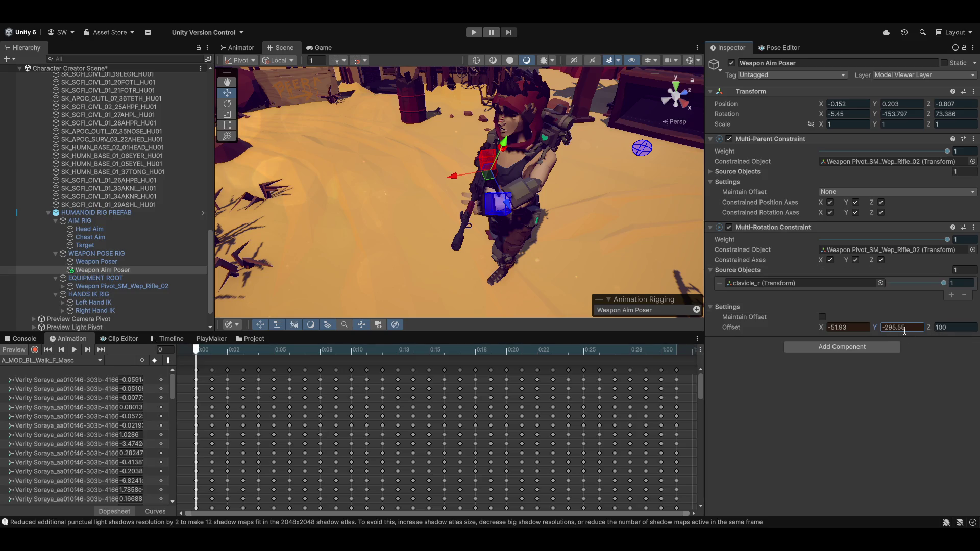
pyautogui.moveTo(875, 326)
pyautogui.mouseDown()
pyautogui.moveTo(941, 323)
pyautogui.moveTo(907, 305)
pyautogui.moveTo(941, 317)
pyautogui.mouseUp()
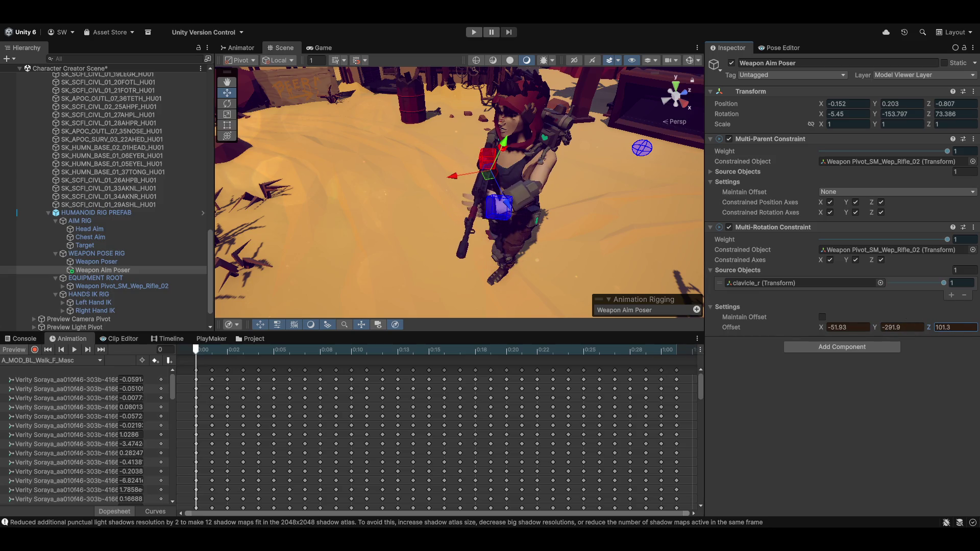
pyautogui.click(971, 326)
pyautogui.write('90')
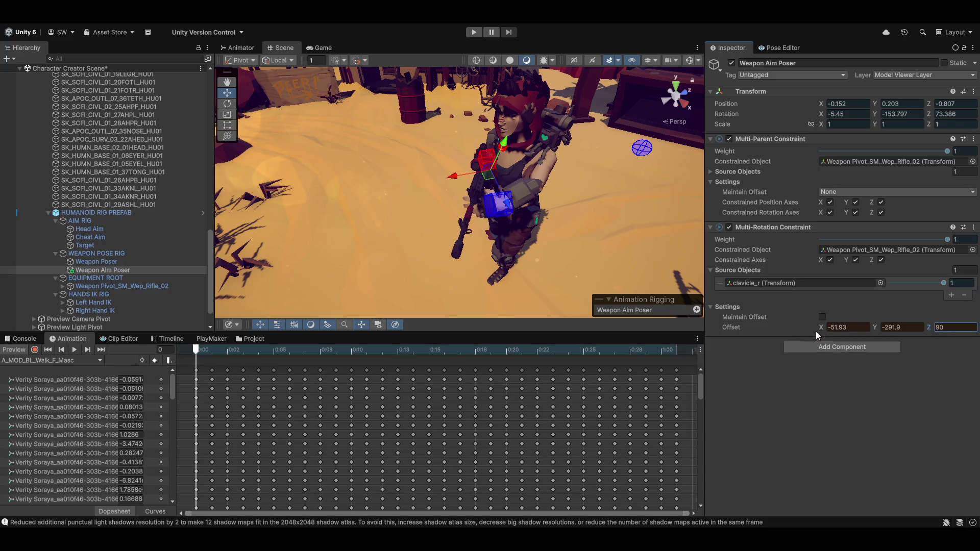
# Step: Lower the X offset to -91.8 and retype the Z offset, ending at 471.2
pyautogui.moveTo(823, 328)
pyautogui.mouseDown()
pyautogui.moveTo(862, 317)
pyautogui.moveTo(764, 306)
pyautogui.mouseUp()
pyautogui.moveTo(510, 204)
pyautogui.mouseDown()
pyautogui.moveTo(414, 216)
pyautogui.moveTo(643, 185)
pyautogui.moveTo(524, 166)
pyautogui.moveTo(478, 175)
pyautogui.moveTo(462, 149)
pyautogui.moveTo(491, 203)
pyautogui.moveTo(622, 191)
pyautogui.moveTo(581, 181)
pyautogui.moveTo(611, 173)
pyautogui.moveTo(567, 176)
pyautogui.moveTo(612, 173)
pyautogui.mouseUp()
pyautogui.click(936, 327)
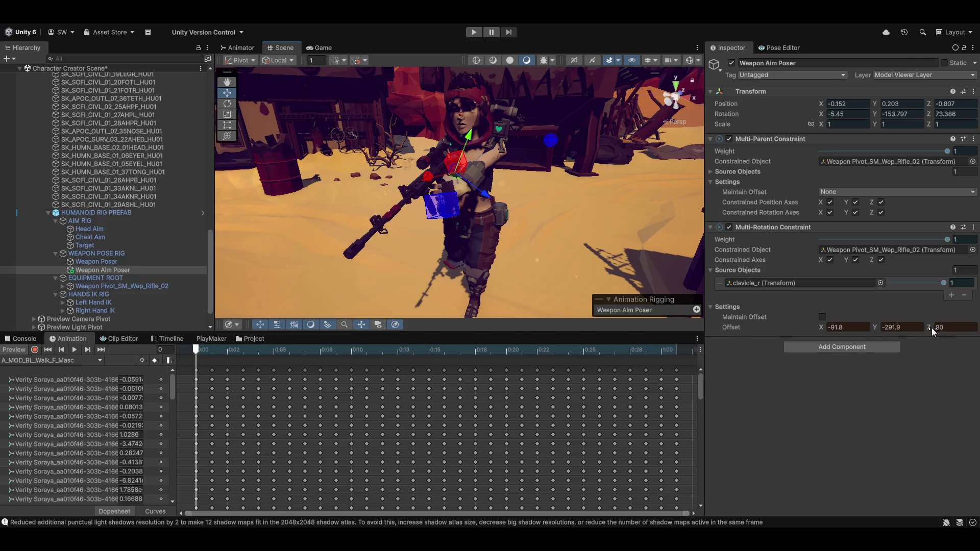
pyautogui.write('490.9')
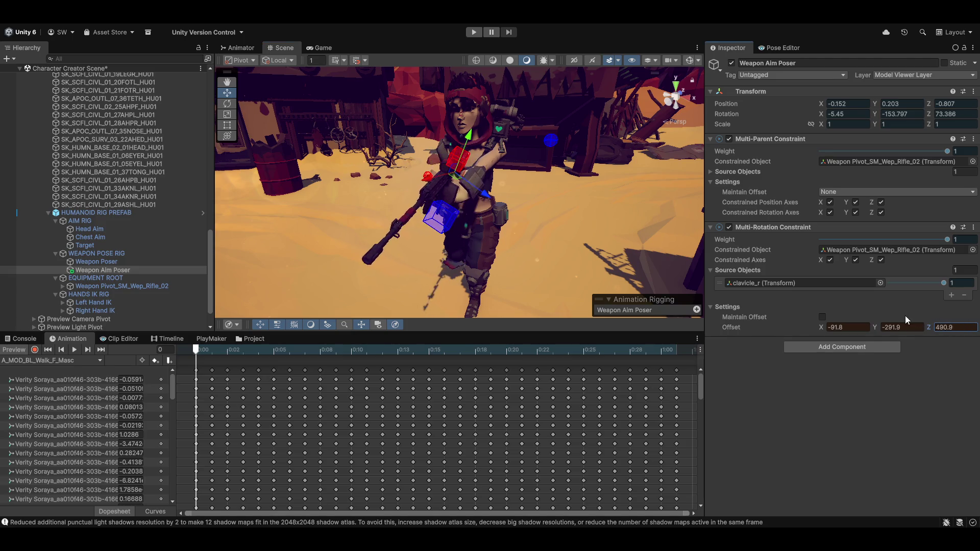
pyautogui.press('BackSpace')
pyautogui.press('BackSpace')
pyautogui.press('BackSpace')
pyautogui.write('71.8x')
pyautogui.moveTo(570, 191); pyautogui.dragTo(479, 237)
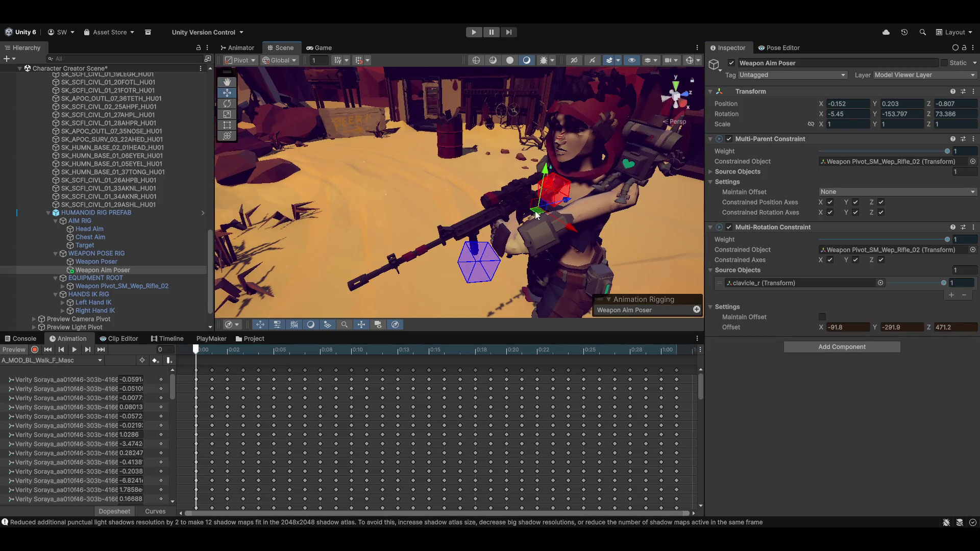
# Step: Drag the Weapon Aim Poser up and sideways with local handles, then frame it
pyautogui.moveTo(540, 213); pyautogui.dragTo(545, 187)
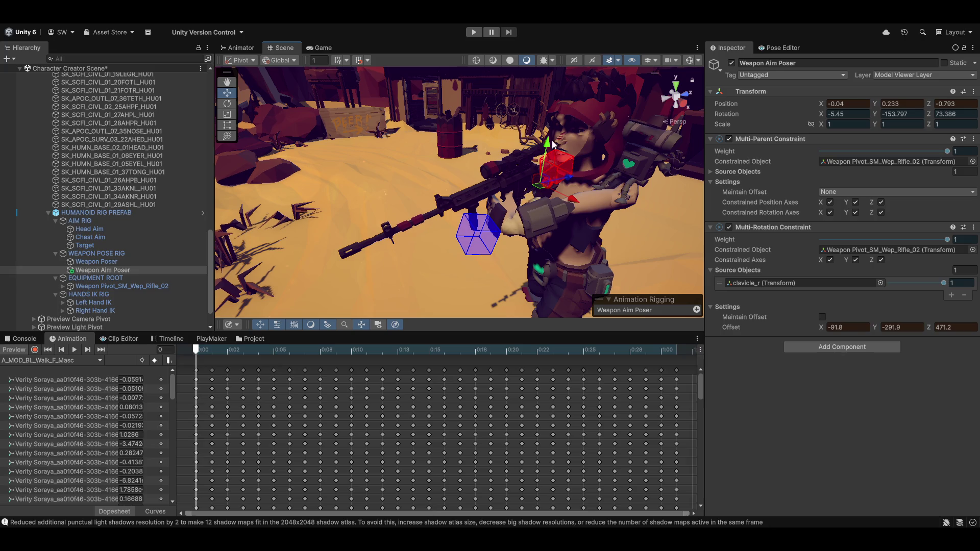
pyautogui.click(548, 166)
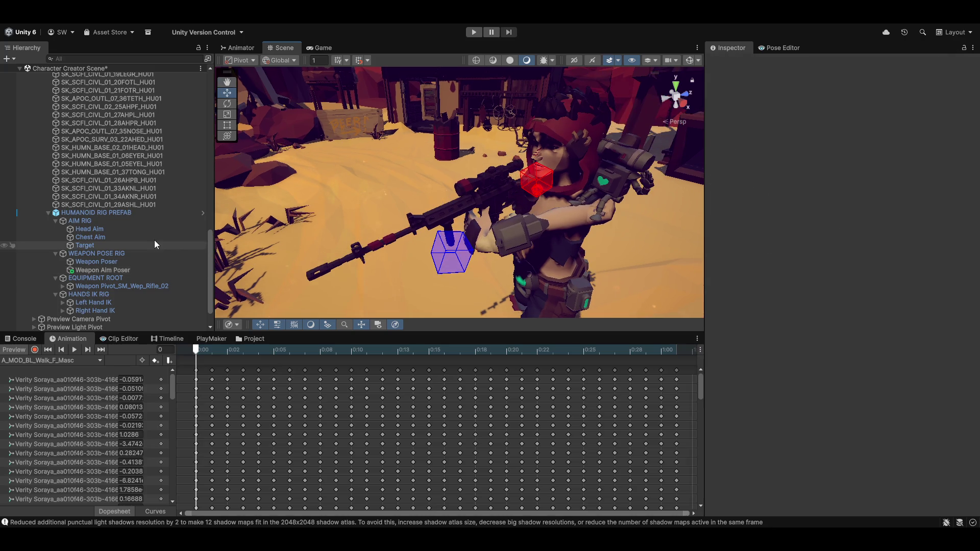
pyautogui.click(94, 270)
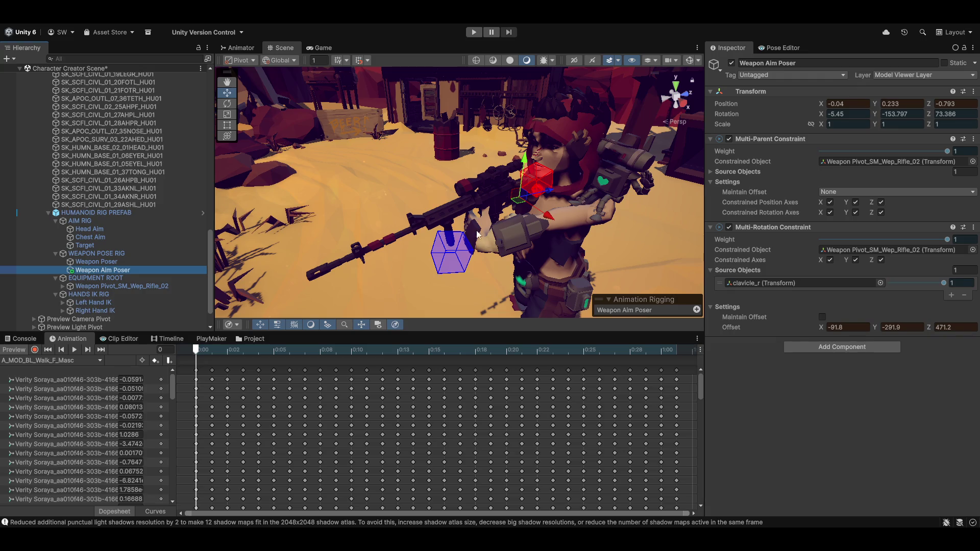
pyautogui.press('x')
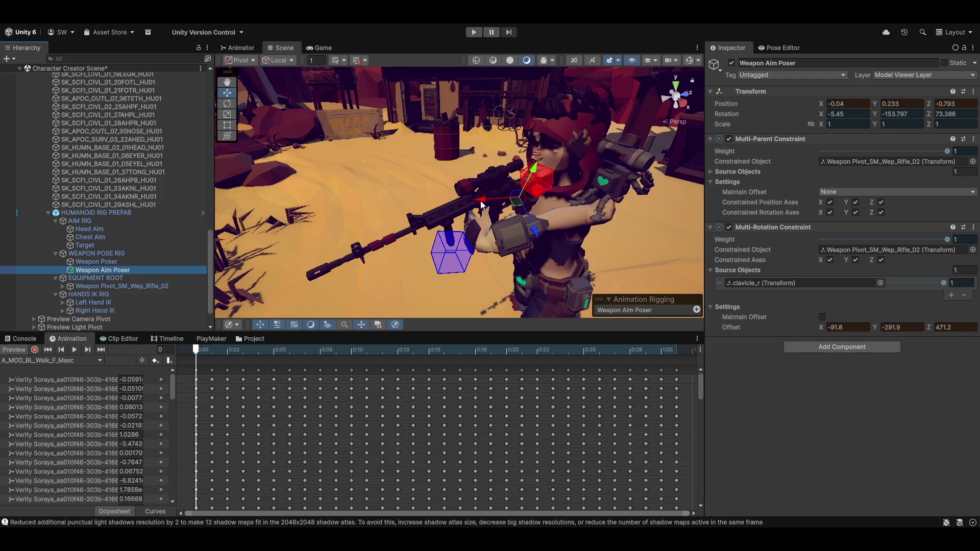
pyautogui.moveTo(481, 205)
pyautogui.mouseDown()
pyautogui.moveTo(586, 214)
pyautogui.moveTo(448, 209)
pyautogui.moveTo(574, 209)
pyautogui.moveTo(507, 203)
pyautogui.moveTo(519, 193)
pyautogui.moveTo(737, 180)
pyautogui.mouseUp()
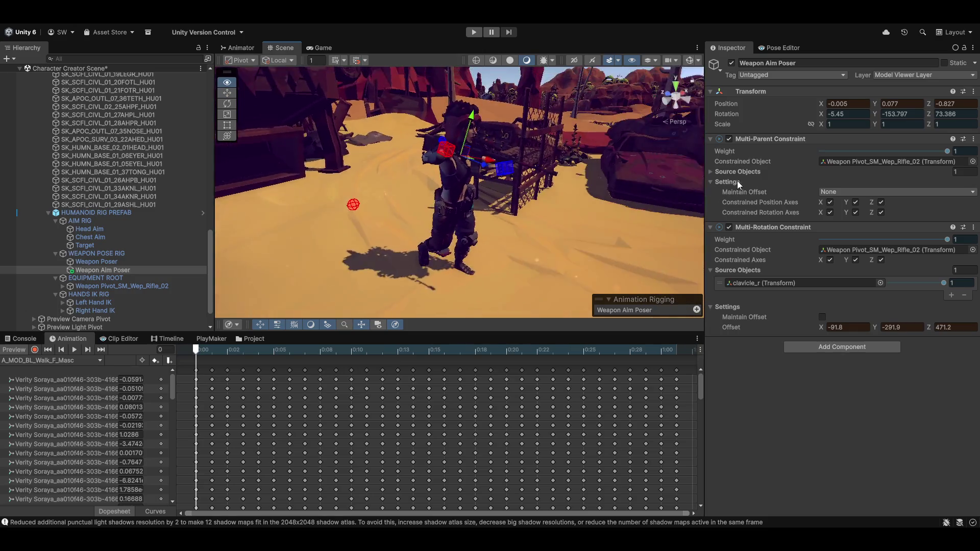
pyautogui.press('f')
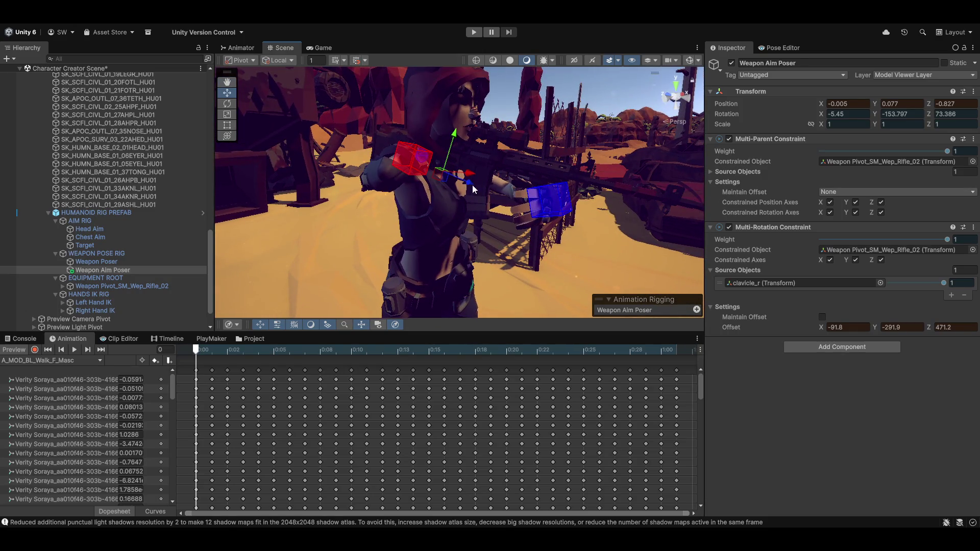
# Step: With global handles, raise the Weapon Aim Poser to X -0.128, Y 0.535
pyautogui.moveTo(504, 234)
pyautogui.mouseDown()
pyautogui.moveTo(476, 131)
pyautogui.moveTo(495, 163)
pyautogui.moveTo(496, 205)
pyautogui.mouseUp()
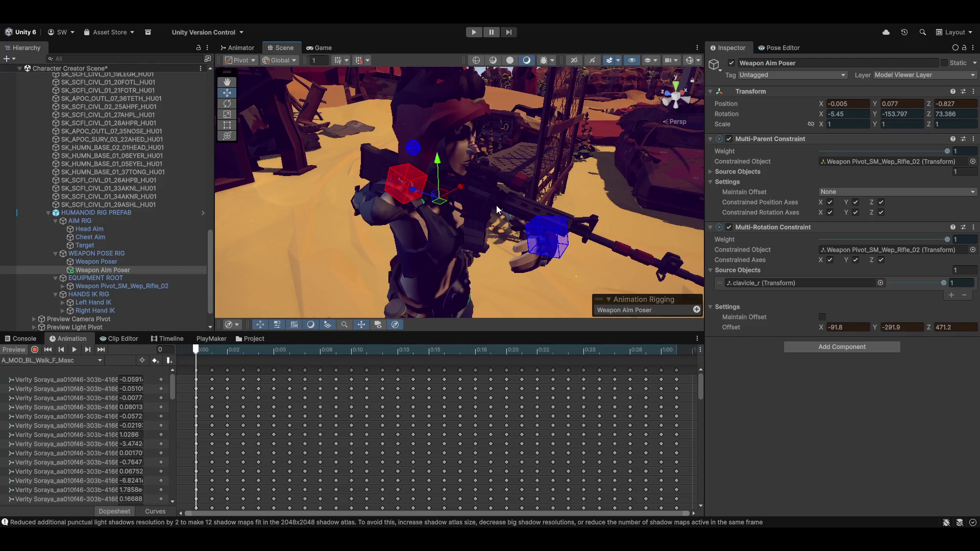
pyautogui.press('x')
pyautogui.moveTo(419, 192)
pyautogui.mouseDown()
pyautogui.moveTo(550, 244)
pyautogui.moveTo(357, 173)
pyautogui.moveTo(8, 174)
pyautogui.moveTo(199, 178)
pyautogui.moveTo(18, 174)
pyautogui.moveTo(92, 178)
pyautogui.mouseUp()
pyautogui.click(862, 326)
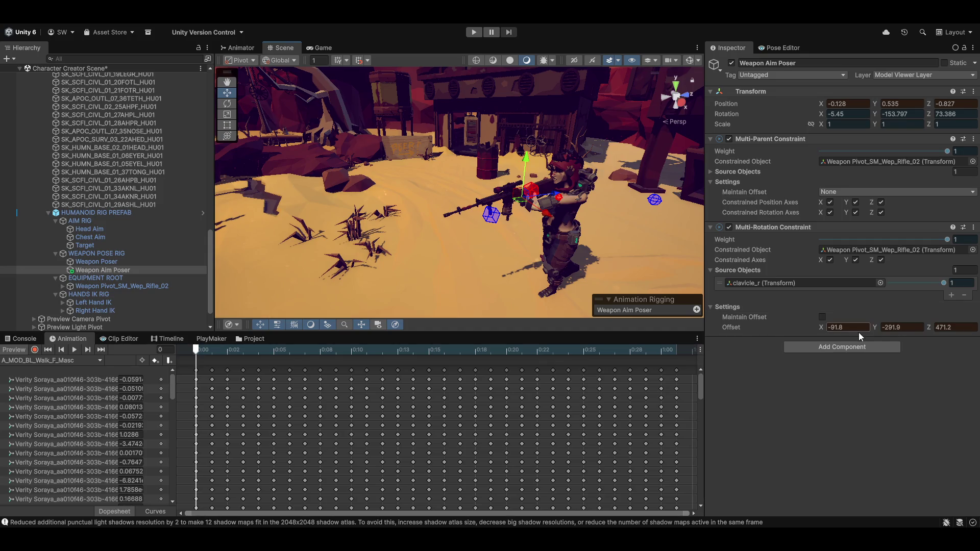
# Step: Enter rotation offset X -90 and Y -300
pyautogui.write('-90')
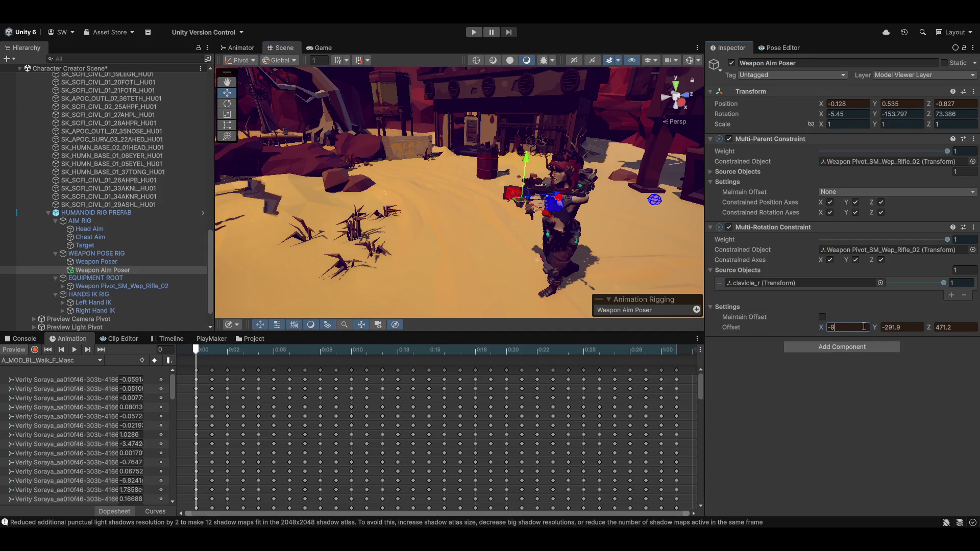
pyautogui.press('Tab')
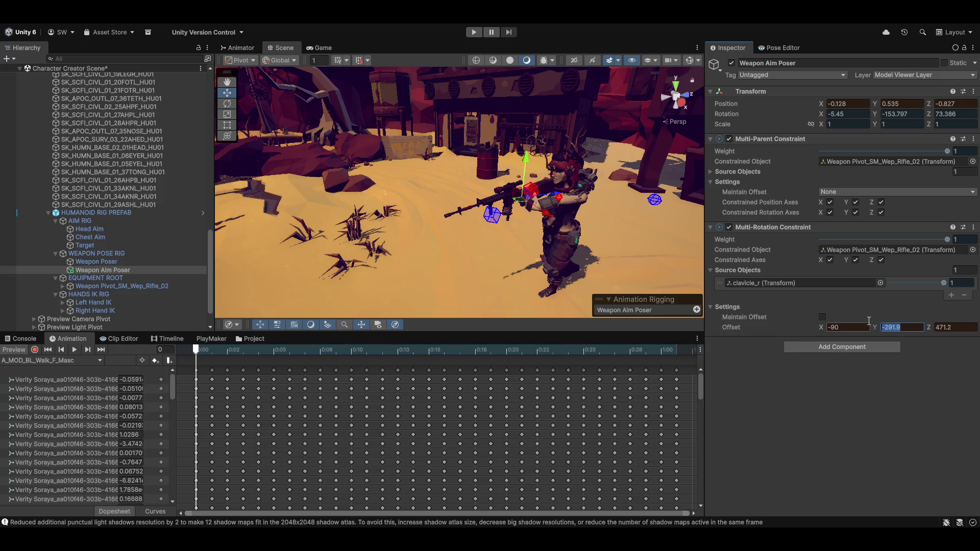
pyautogui.write('-300')
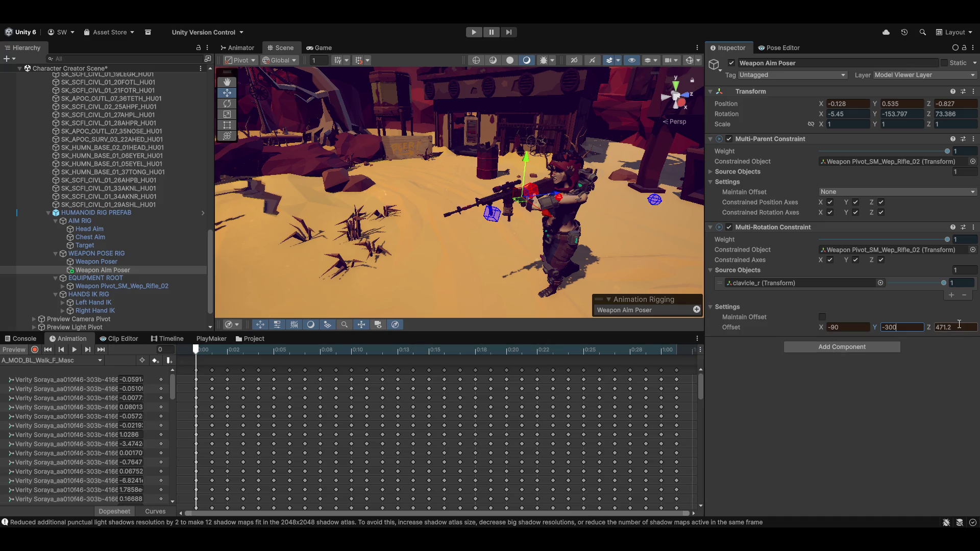
pyautogui.press('Tab')
# Step: Try several Z offset values, typing and dragging to rotate the rifle
pyautogui.write('400')
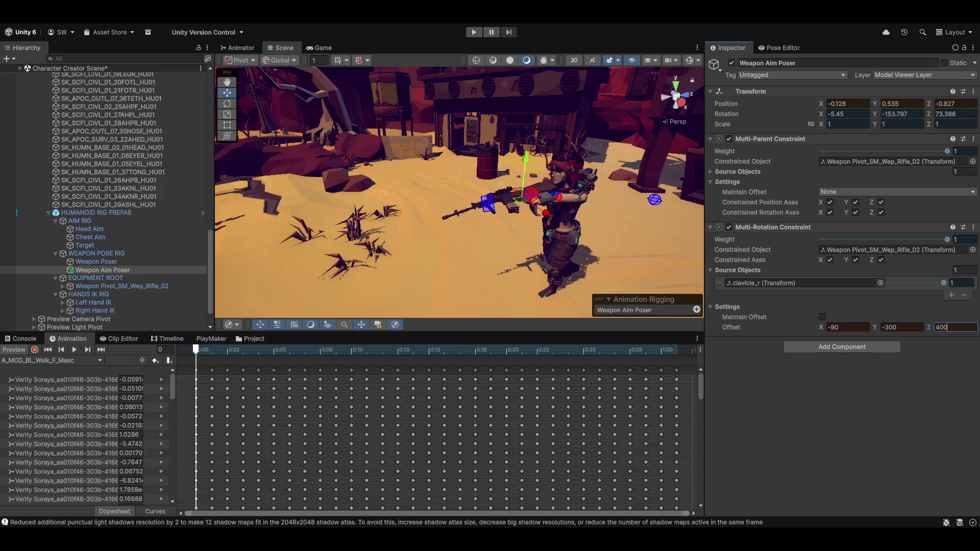
pyautogui.press('BackSpace')
pyautogui.write('20')
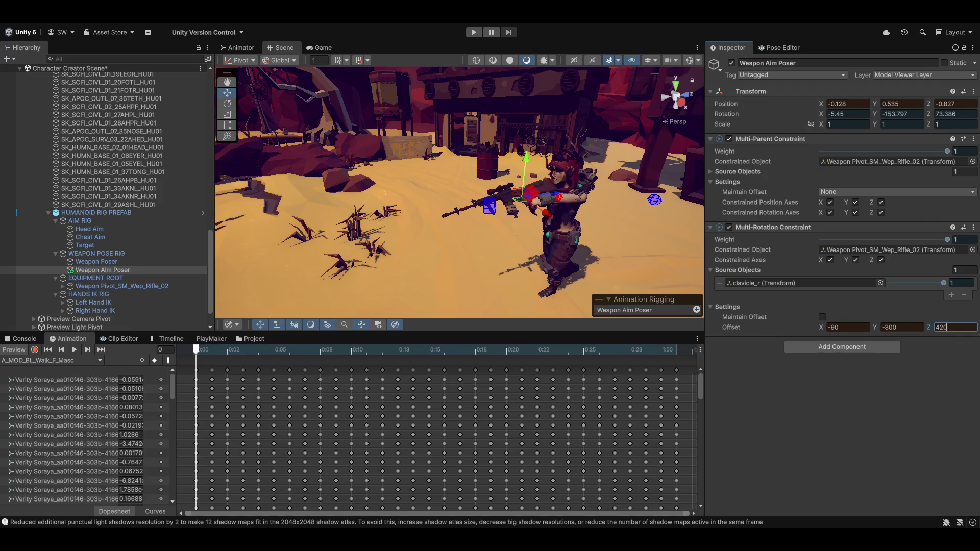
pyautogui.write('17')
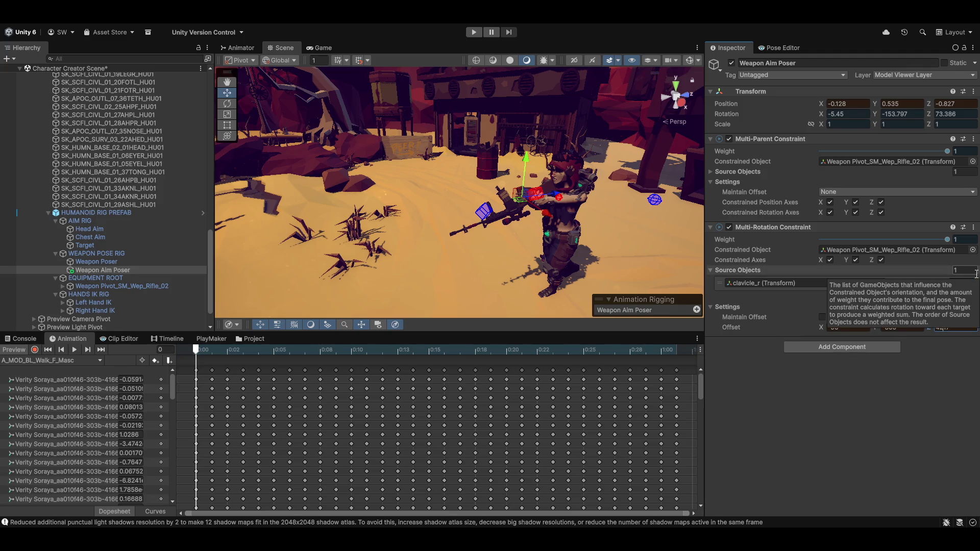
pyautogui.press('BackSpace')
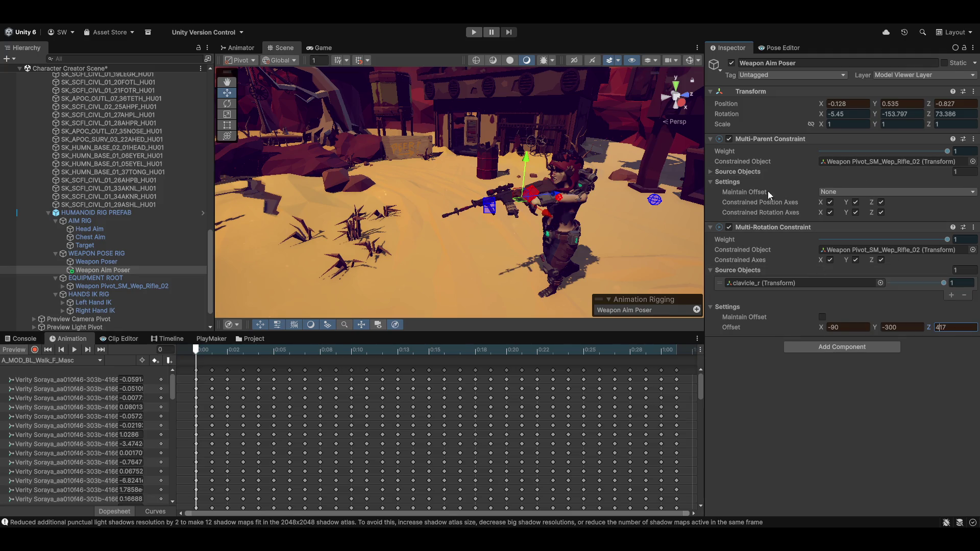
pyautogui.moveTo(929, 329); pyautogui.dragTo(969, 329)
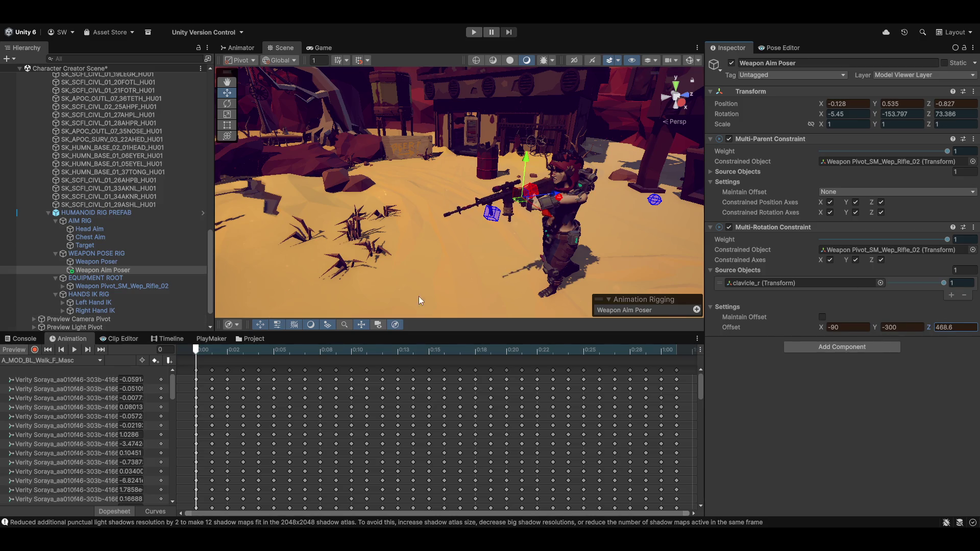
pyautogui.click(954, 327)
pyautogui.write('10.5')
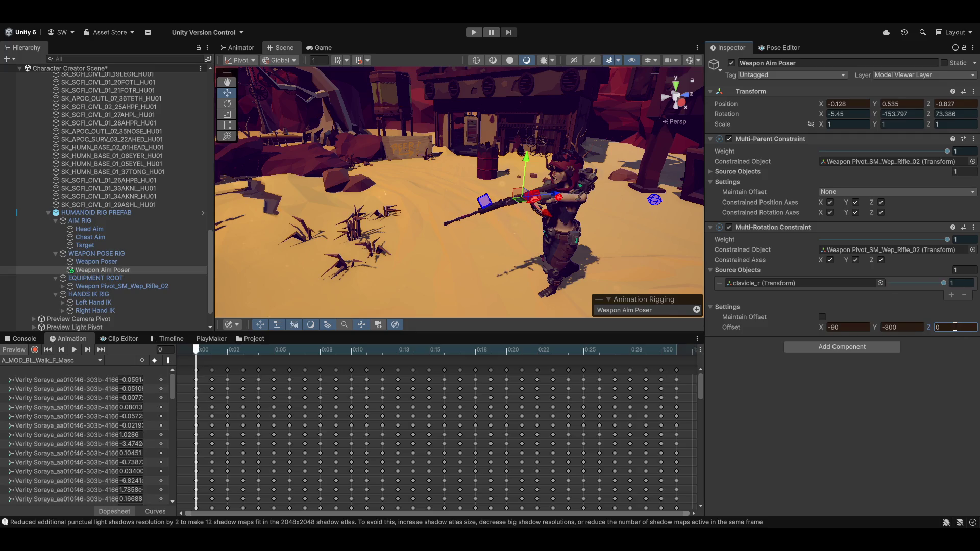
pyautogui.press('BackSpace')
pyautogui.press('BackSpace')
pyautogui.press('BackSpace')
pyautogui.write('111.6')
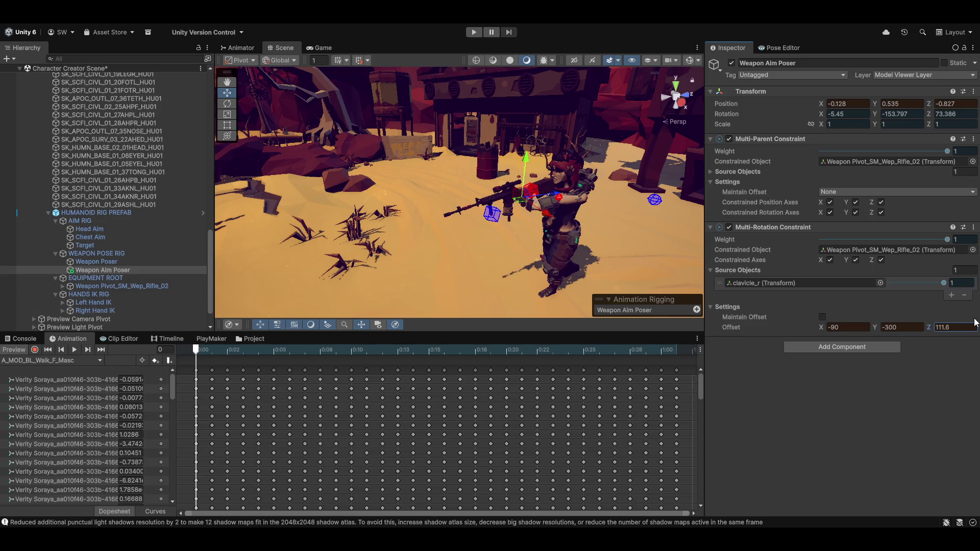
# Step: Set the Z offset to 100, test 90, and undo back to 100
pyautogui.doubleClick(970, 328)
pyautogui.write('100')
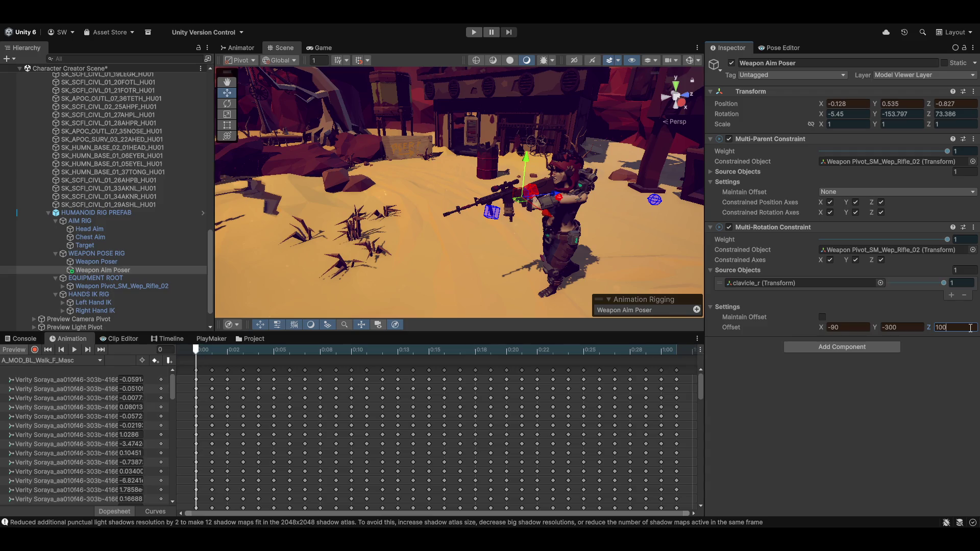
pyautogui.press('BackSpace')
pyautogui.press('BackSpace')
pyautogui.press('BackSpace')
pyautogui.write('90')
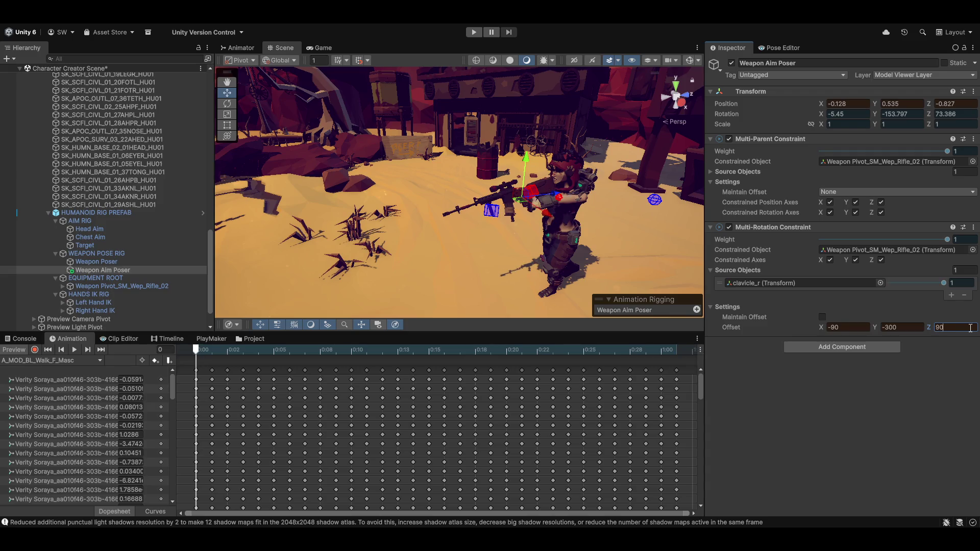
pyautogui.moveTo(484, 214)
pyautogui.mouseDown()
pyautogui.moveTo(608, 212)
pyautogui.moveTo(550, 221)
pyautogui.moveTo(549, 210)
pyautogui.moveTo(612, 204)
pyautogui.moveTo(574, 176)
pyautogui.moveTo(436, 187)
pyautogui.moveTo(531, 208)
pyautogui.moveTo(646, 209)
pyautogui.moveTo(626, 200)
pyautogui.moveTo(245, 208)
pyautogui.mouseUp()
pyautogui.hotkey('ctrl', 'z')
pyautogui.scroll(5, 550, 221)
pyautogui.scroll(-5, 550, 221)
pyautogui.press('x')
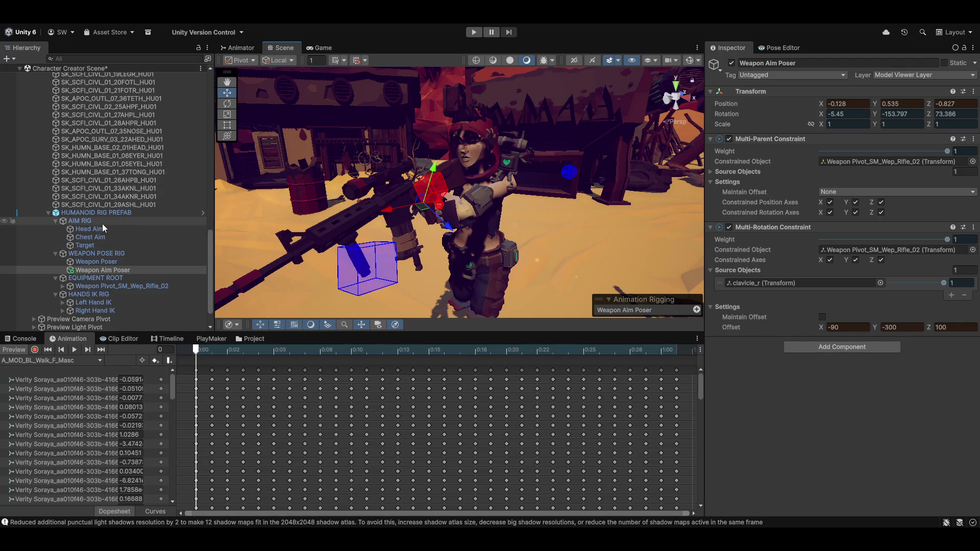
pyautogui.click(89, 229)
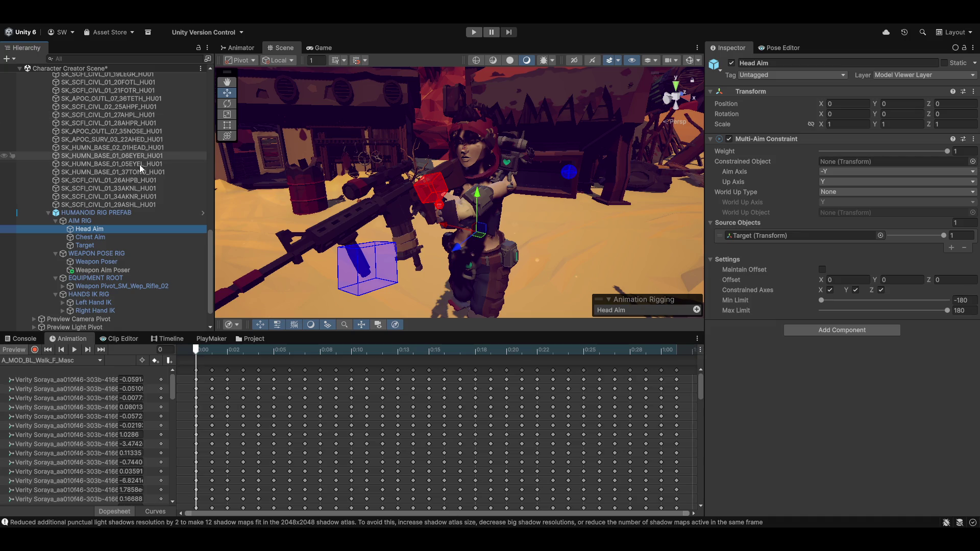
pyautogui.scroll(10, 139, 164)
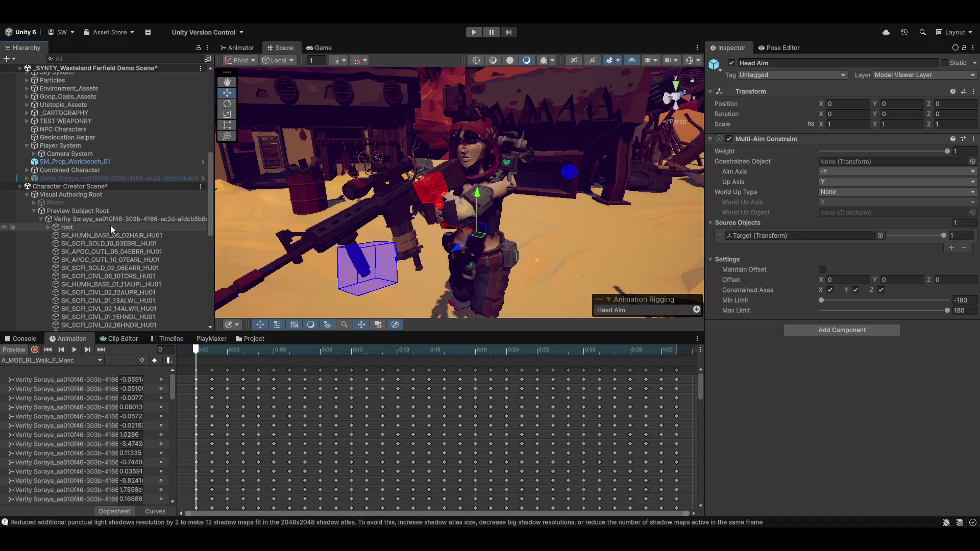
pyautogui.scroll(-2, 111, 225)
pyautogui.click(48, 136)
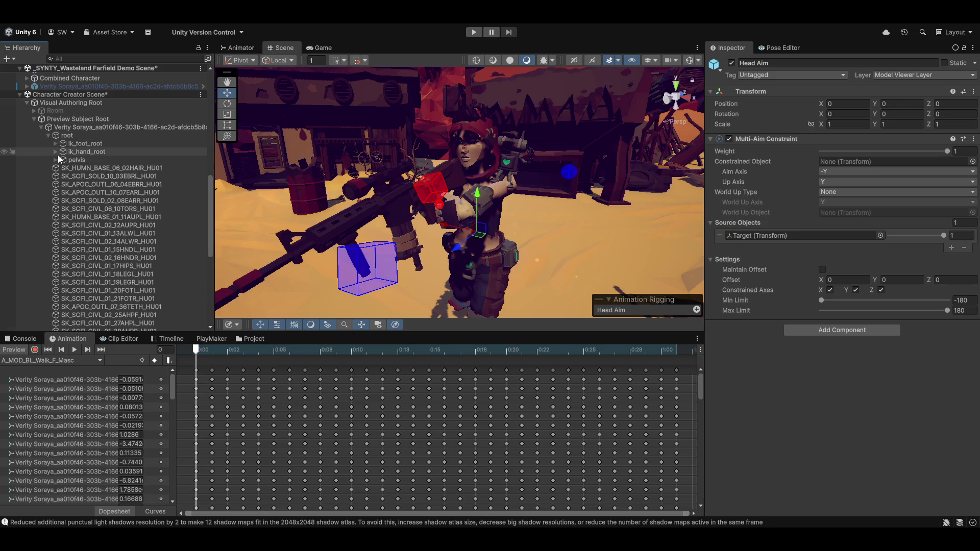
pyautogui.click(56, 160)
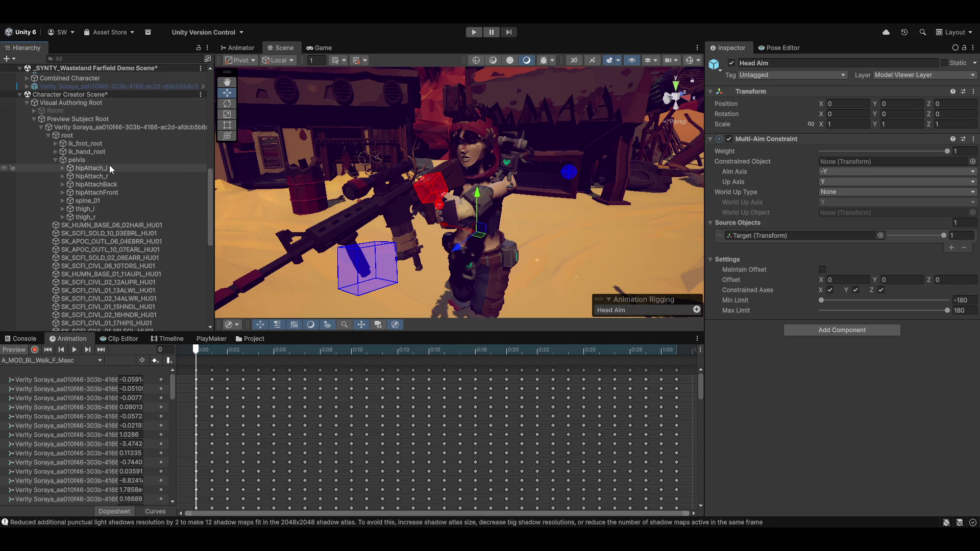
pyautogui.click(62, 200)
pyautogui.click(72, 211)
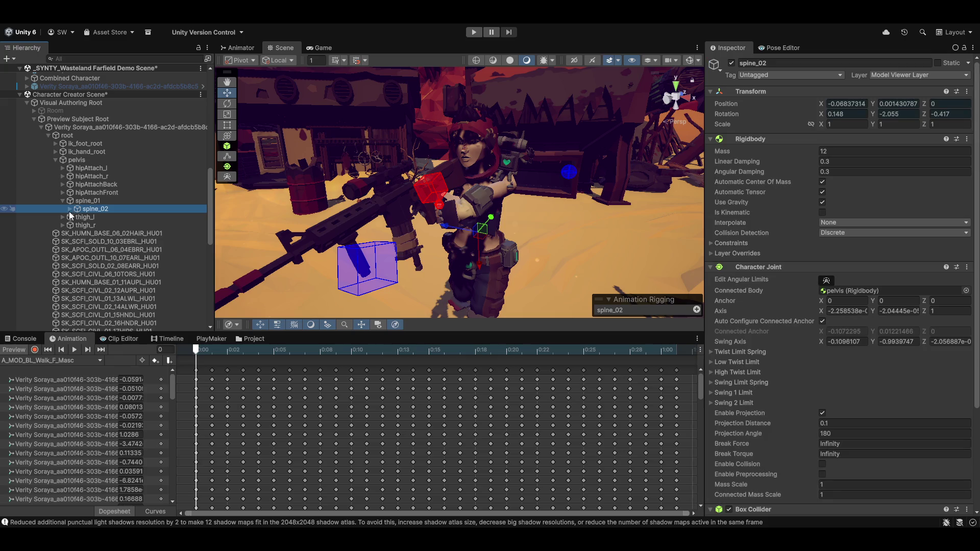
pyautogui.click(69, 209)
pyautogui.scroll(-3, 130, 256)
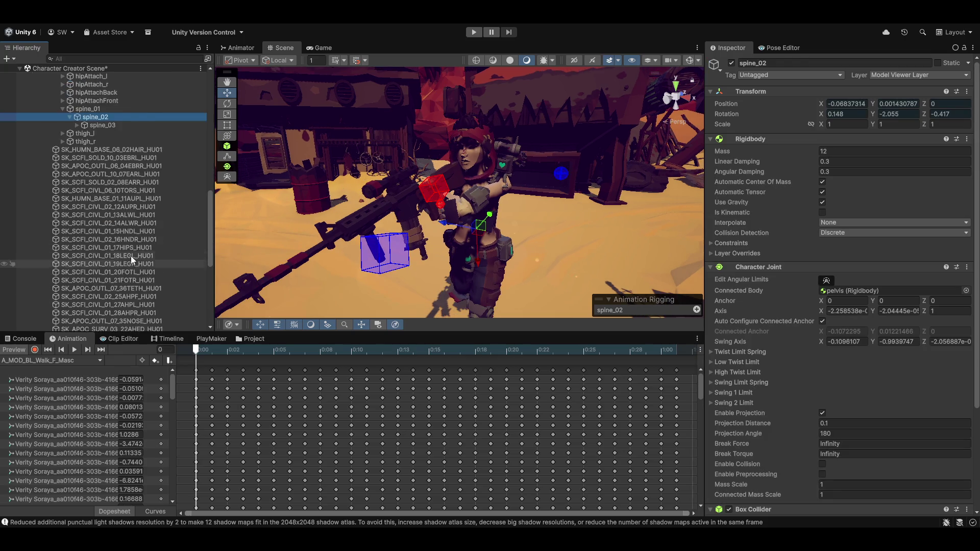
pyautogui.scroll(-7, 131, 260)
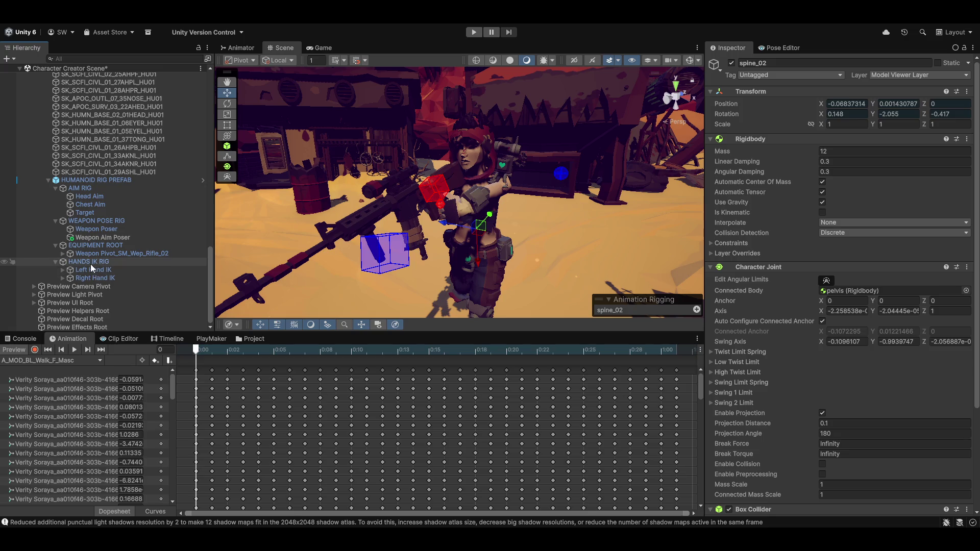
pyautogui.click(105, 237)
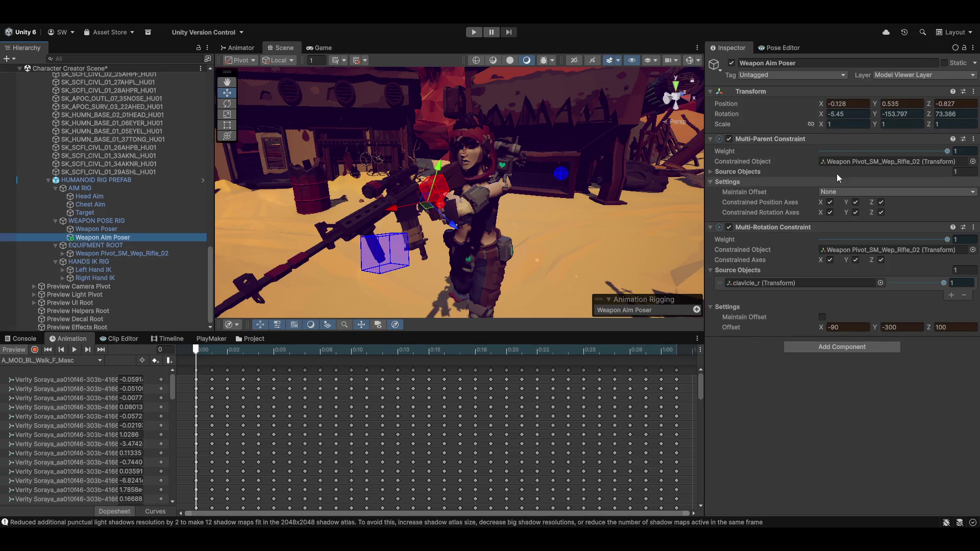
# Step: Raise the Z rotation offset to 110, panning and orbiting to check the rifle pose
pyautogui.moveTo(923, 266)
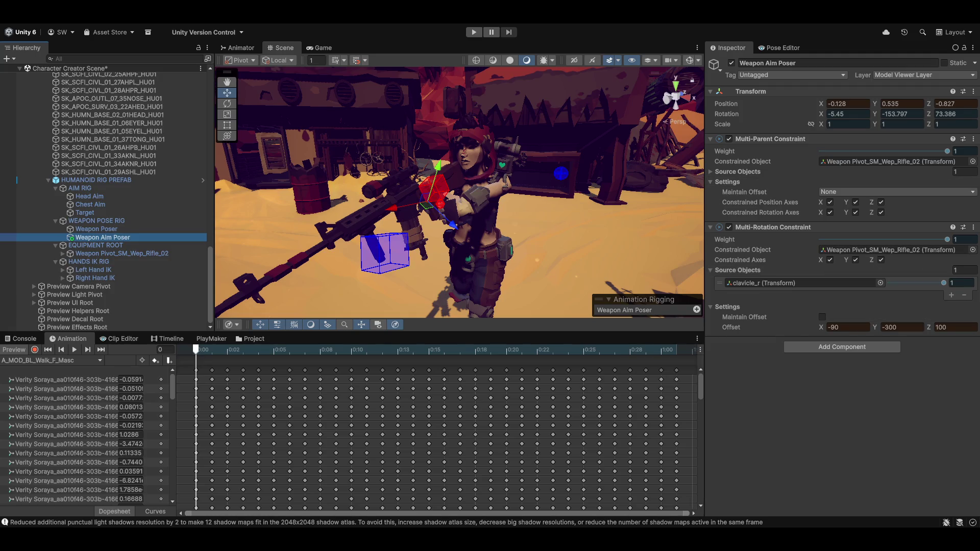
pyautogui.moveTo(567, 177)
pyautogui.mouseDown()
pyautogui.moveTo(731, 217)
pyautogui.moveTo(765, 283)
pyautogui.mouseUp()
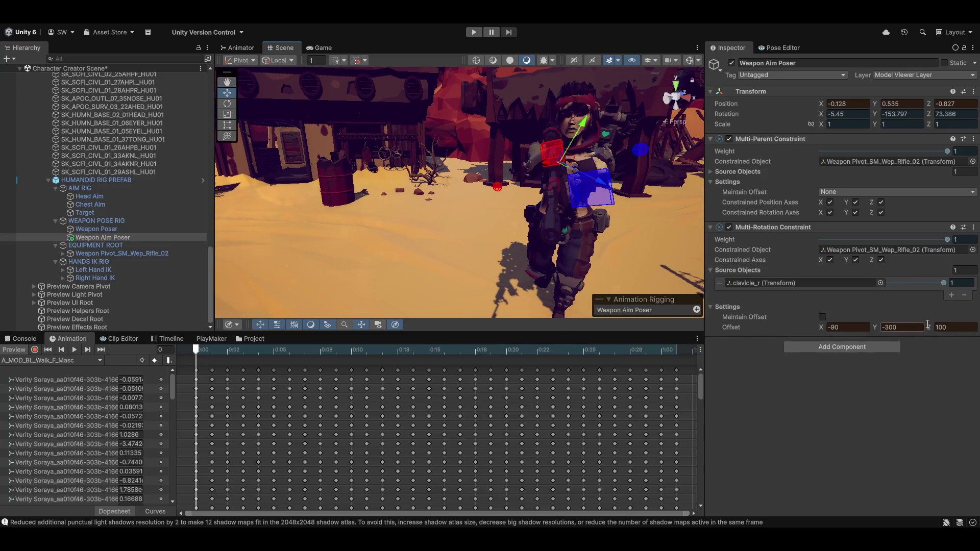
pyautogui.moveTo(928, 324); pyautogui.dragTo(933, 324)
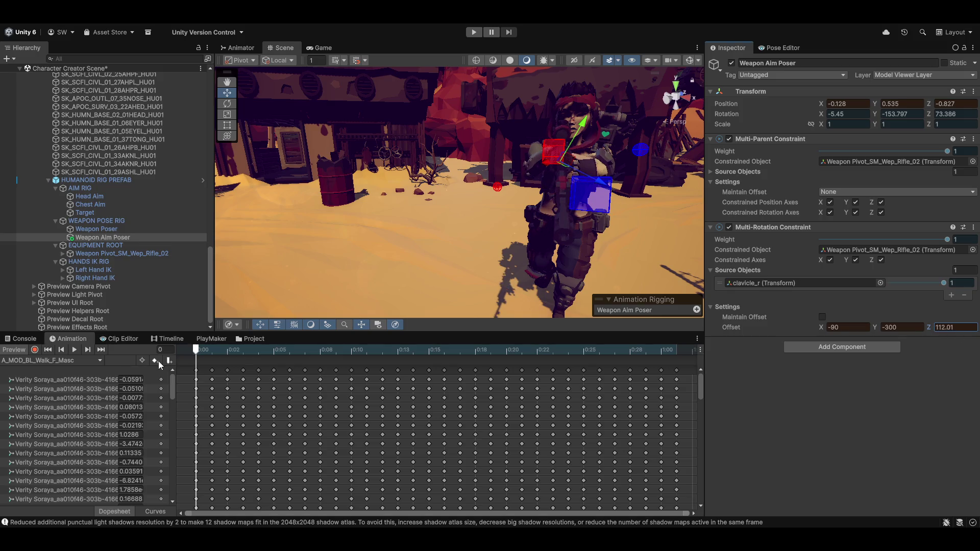
pyautogui.click(972, 327)
pyautogui.write('110')
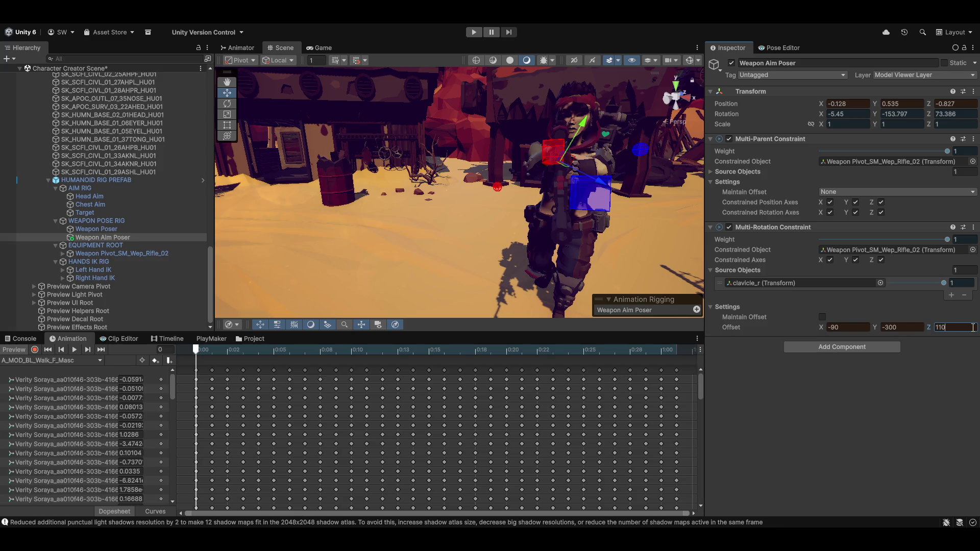
pyautogui.moveTo(443, 204)
pyautogui.mouseDown()
pyautogui.moveTo(416, 224)
pyautogui.moveTo(373, 222)
pyautogui.moveTo(386, 233)
pyautogui.moveTo(516, 210)
pyautogui.mouseUp()
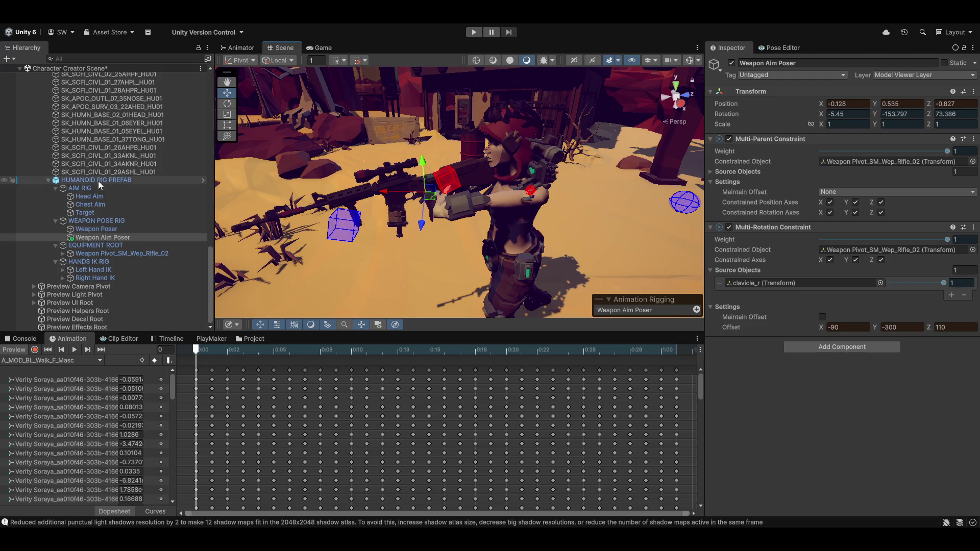
pyautogui.moveTo(360, 219)
pyautogui.mouseDown()
pyautogui.moveTo(583, 205)
pyautogui.moveTo(382, 251)
pyautogui.moveTo(473, 249)
pyautogui.moveTo(488, 260)
pyautogui.moveTo(454, 247)
pyautogui.mouseUp()
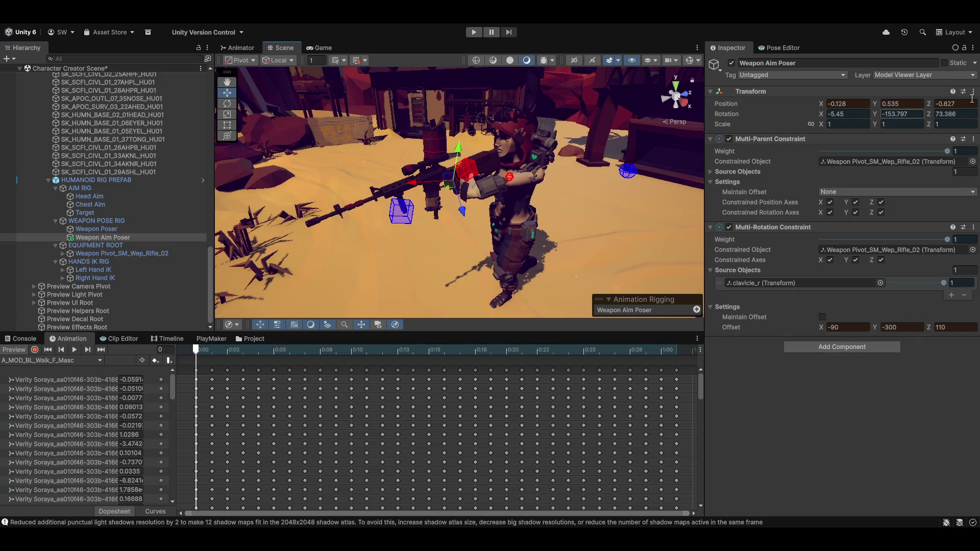
pyautogui.click(973, 91)
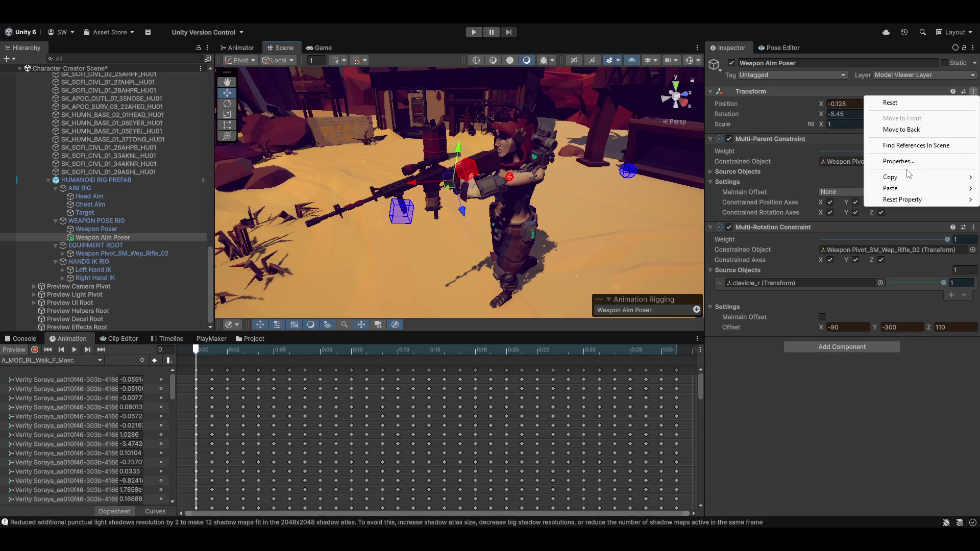
# Step: Paste the copied Transform values onto Weapon Aim Poser, giving position -0.128, 0.535, -0.827
pyautogui.moveTo(890, 177)
pyautogui.click(811, 233)
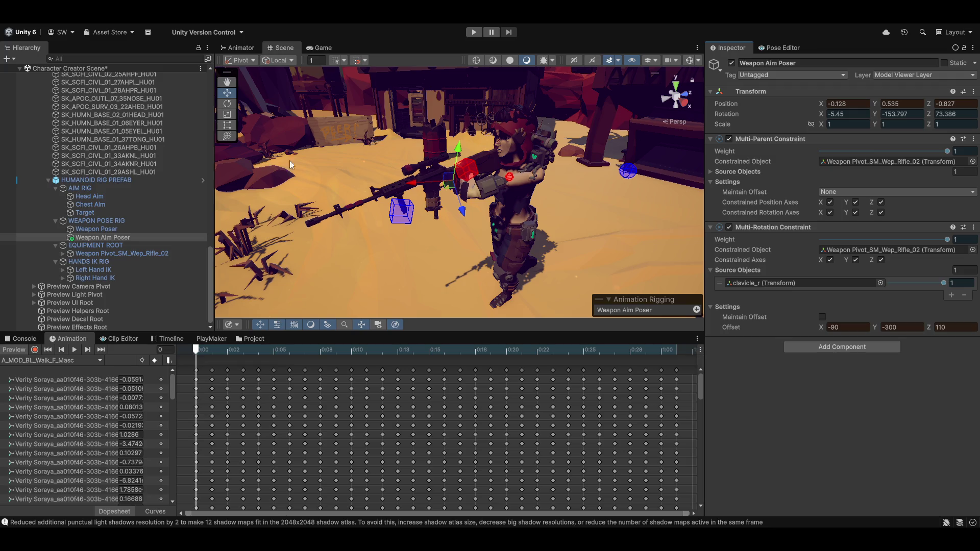
pyautogui.hotkey('ctrl', 'z')
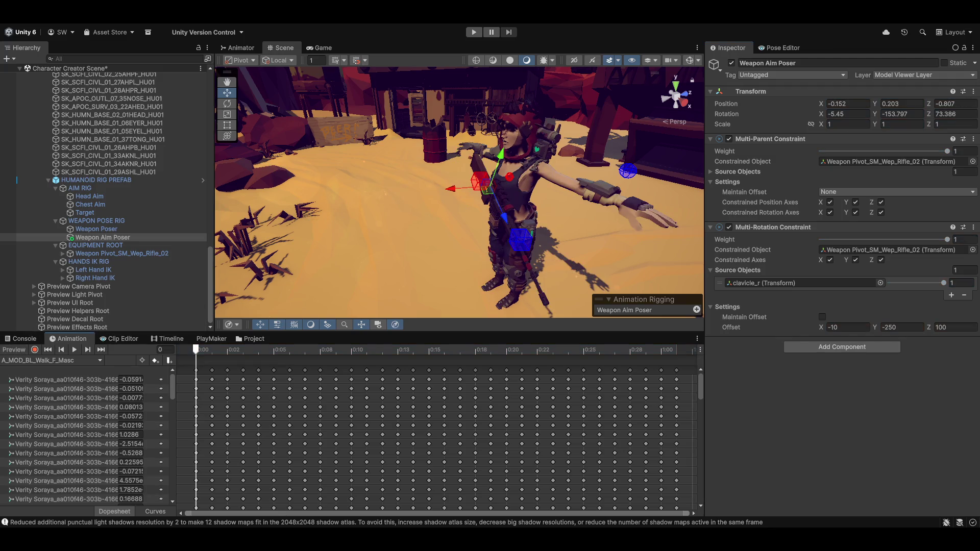
pyautogui.click(973, 91)
pyautogui.moveTo(910, 188)
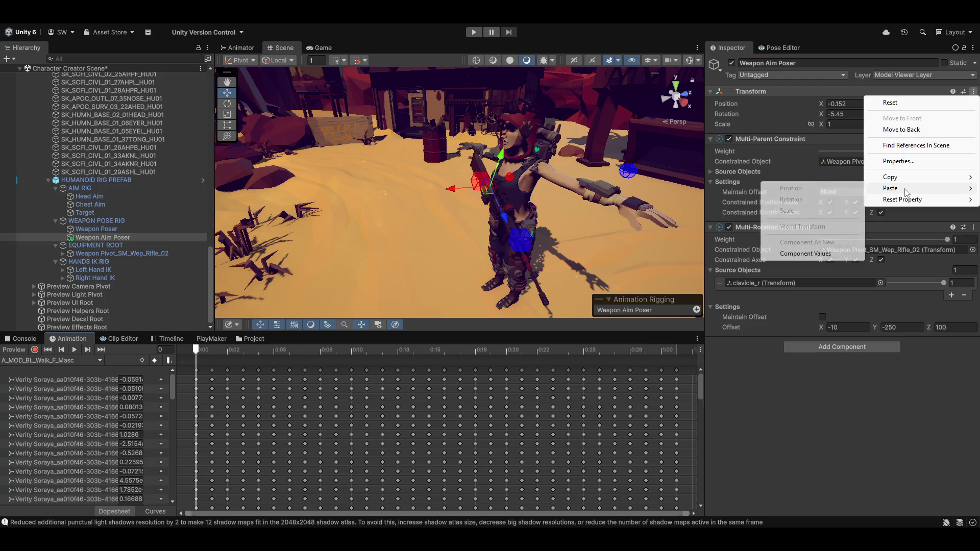
pyautogui.click(811, 253)
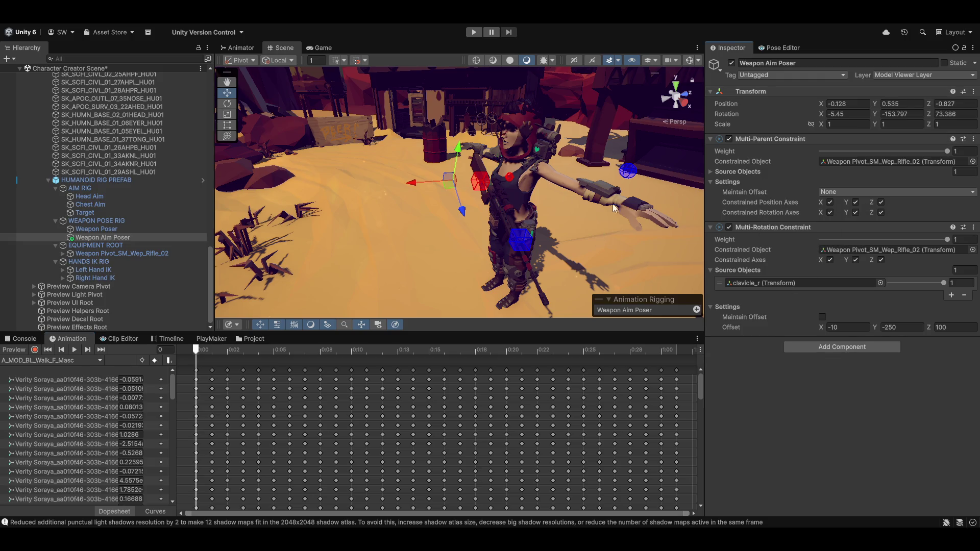
pyautogui.click(87, 228)
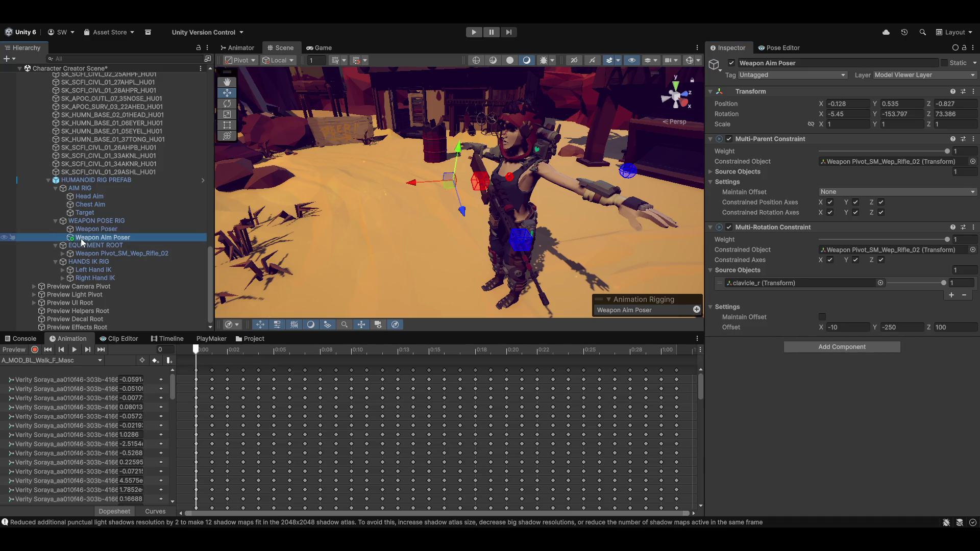
pyautogui.click(93, 237)
pyautogui.click(105, 229)
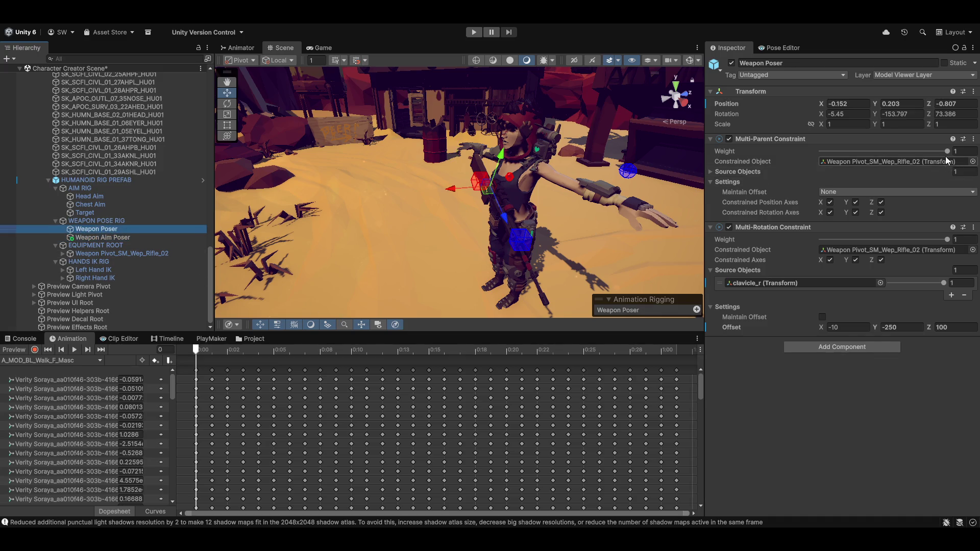
# Step: Drop both Weapon Poser constraint weights to 0, then enter 0 in Weapon Aim Poser's Offset X
pyautogui.moveTo(942, 151); pyautogui.dragTo(820, 151)
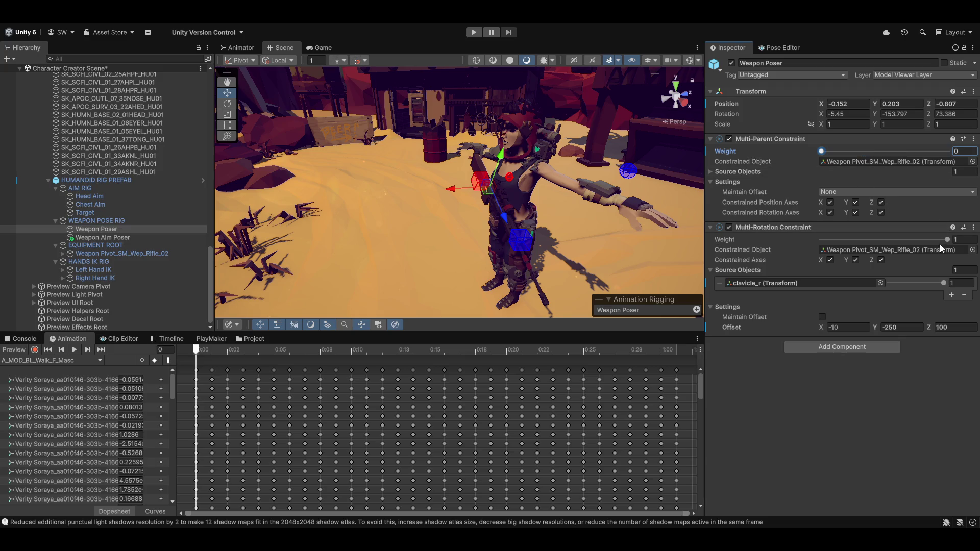
pyautogui.moveTo(945, 239); pyautogui.dragTo(660, 240)
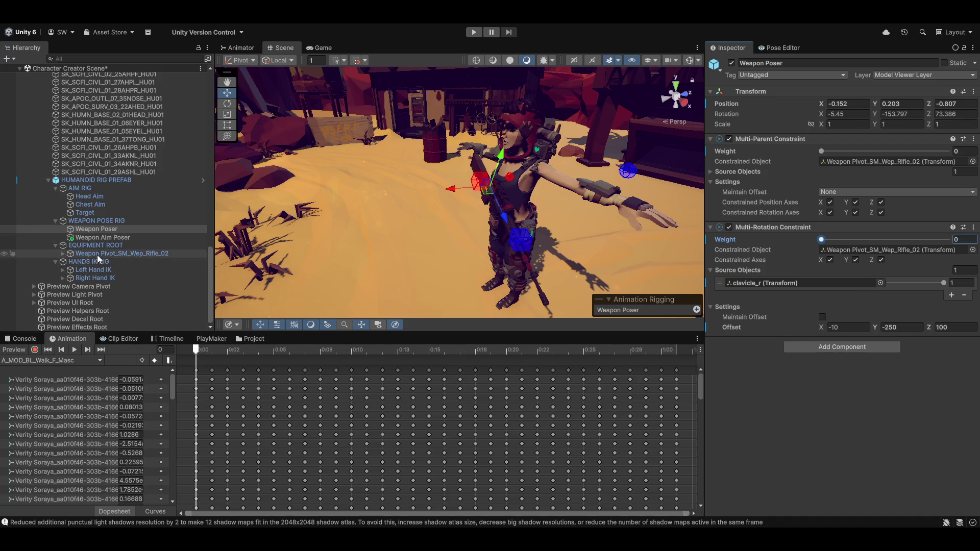
pyautogui.click(91, 236)
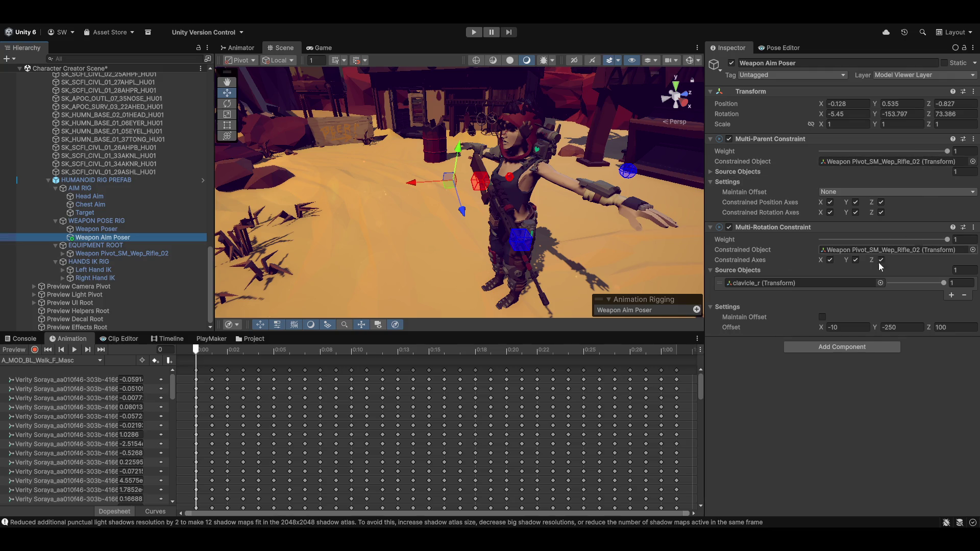
pyautogui.click(845, 328)
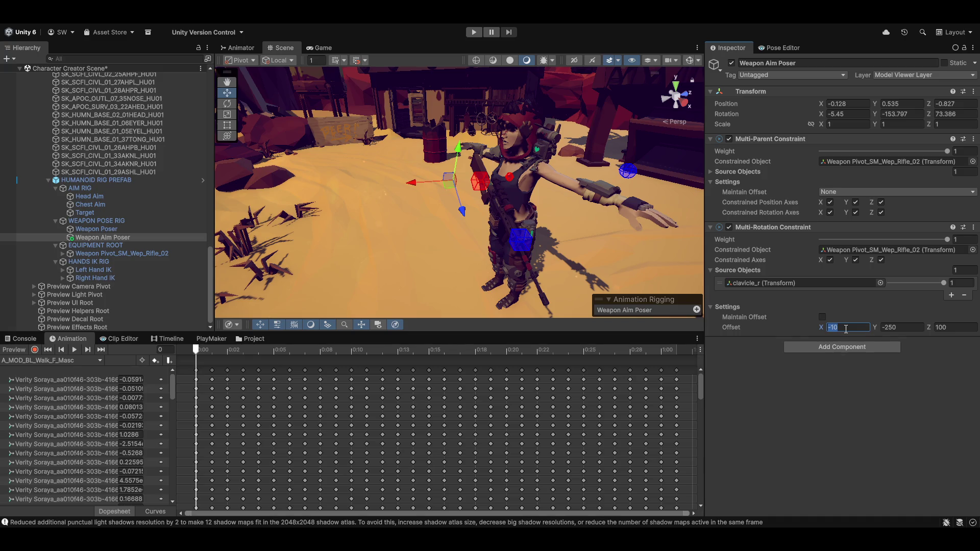
pyautogui.write('-0')
pyautogui.press('Tab')
pyautogui.press('Tab')
# Step: Enter 110 as the Z rotation offset and orbit around the character
pyautogui.write('110')
pyautogui.moveTo(457, 197)
pyautogui.mouseDown()
pyautogui.moveTo(418, 196)
pyautogui.moveTo(496, 201)
pyautogui.moveTo(378, 221)
pyautogui.moveTo(424, 219)
pyautogui.moveTo(323, 73)
pyautogui.mouseUp()
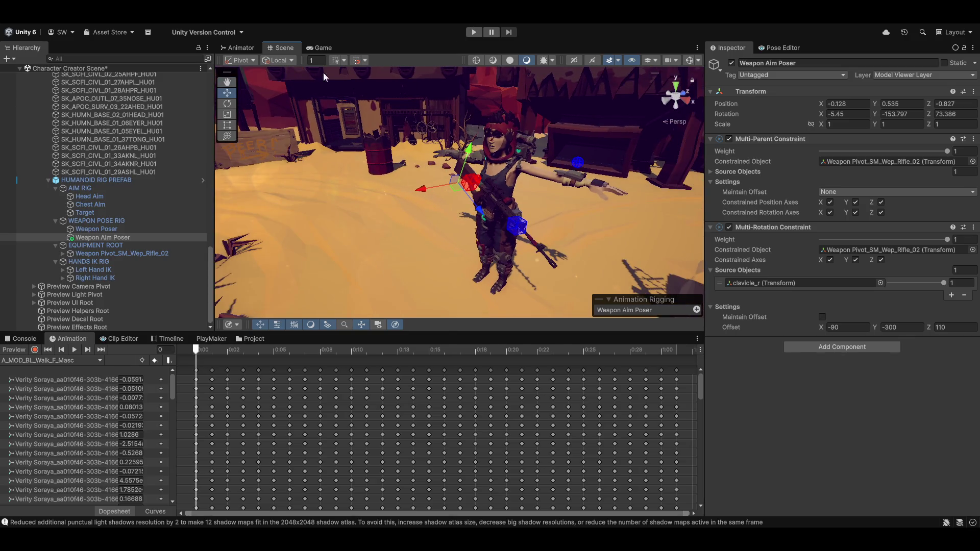
# Step: Turn on Animation Preview and set Weapon Aim Poser's parent and rotation weights to 0
pyautogui.click(14, 350)
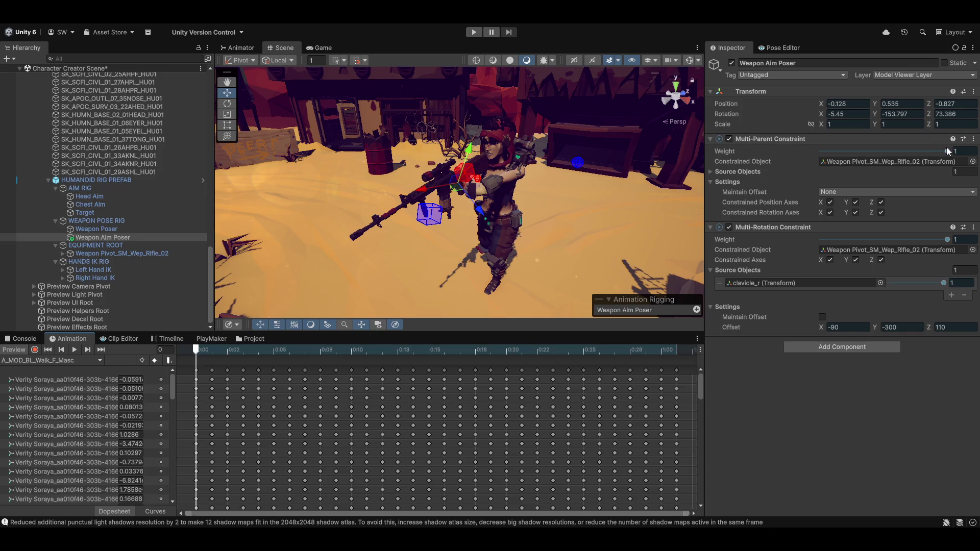
pyautogui.moveTo(946, 150); pyautogui.dragTo(822, 152)
pyautogui.moveTo(938, 240); pyautogui.dragTo(614, 228)
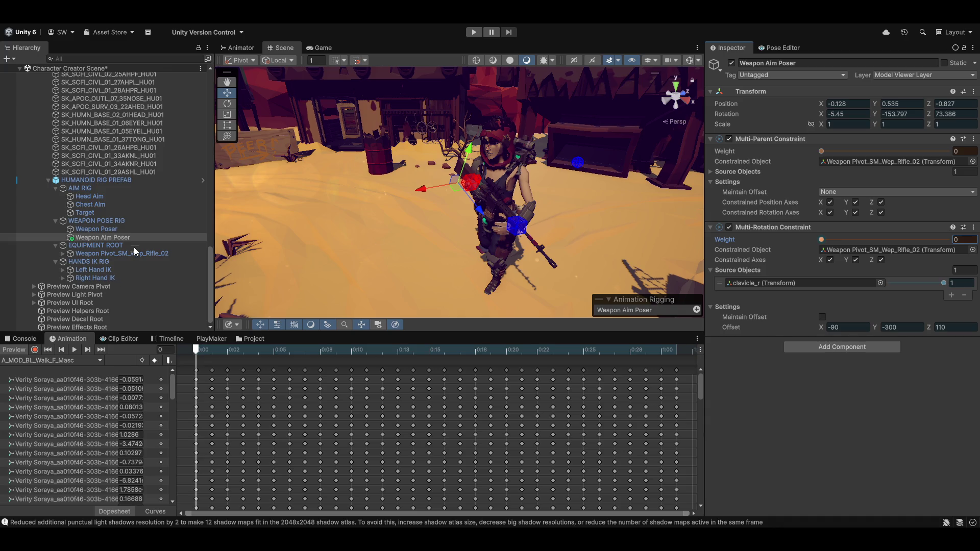
# Step: Raise Weapon Poser's parent and rotation constraint weights to exactly 1
pyautogui.click(92, 229)
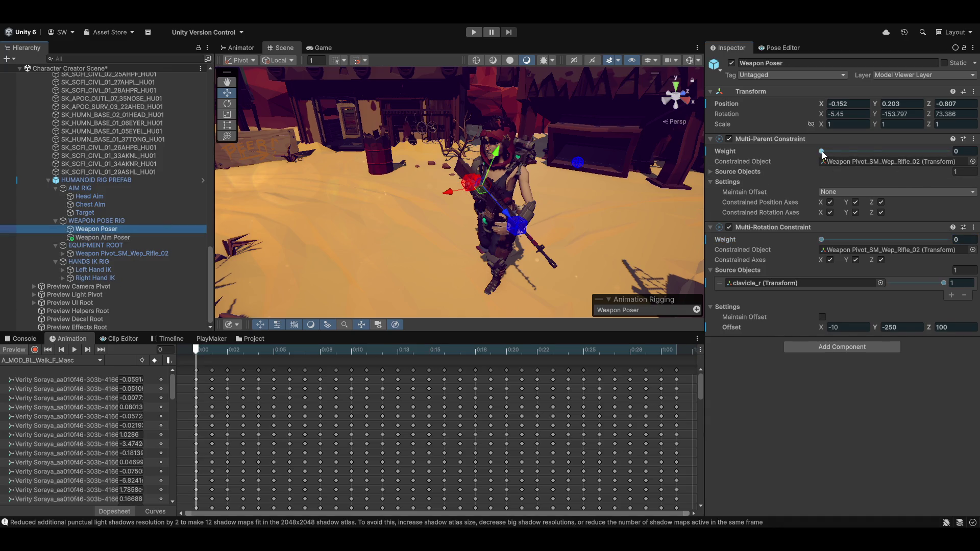
pyautogui.moveTo(821, 151); pyautogui.dragTo(947, 151)
pyautogui.moveTo(823, 239); pyautogui.dragTo(906, 239)
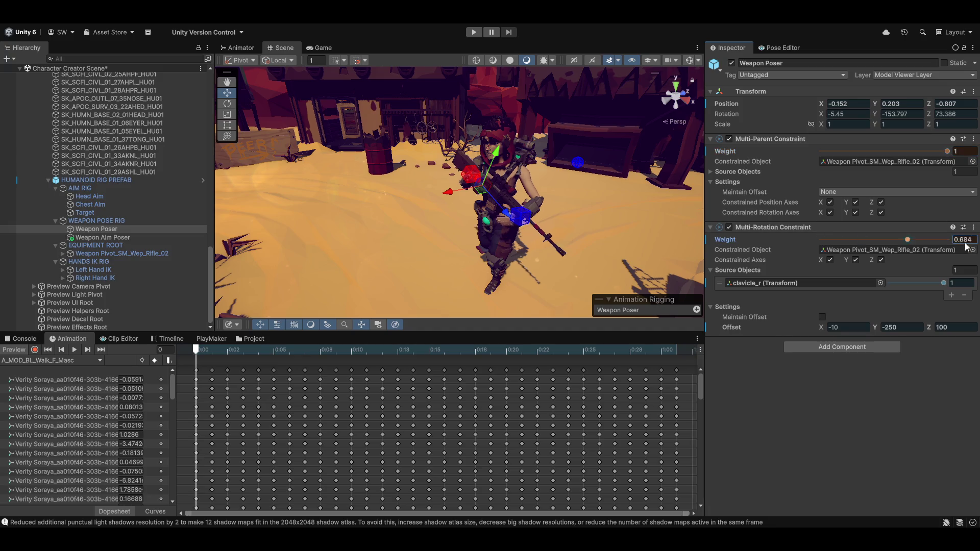
pyautogui.write('1')
pyautogui.press('Return')
pyautogui.moveTo(558, 192)
pyautogui.mouseDown()
pyautogui.moveTo(463, 215)
pyautogui.moveTo(435, 259)
pyautogui.moveTo(533, 188)
pyautogui.moveTo(461, 225)
pyautogui.mouseUp()
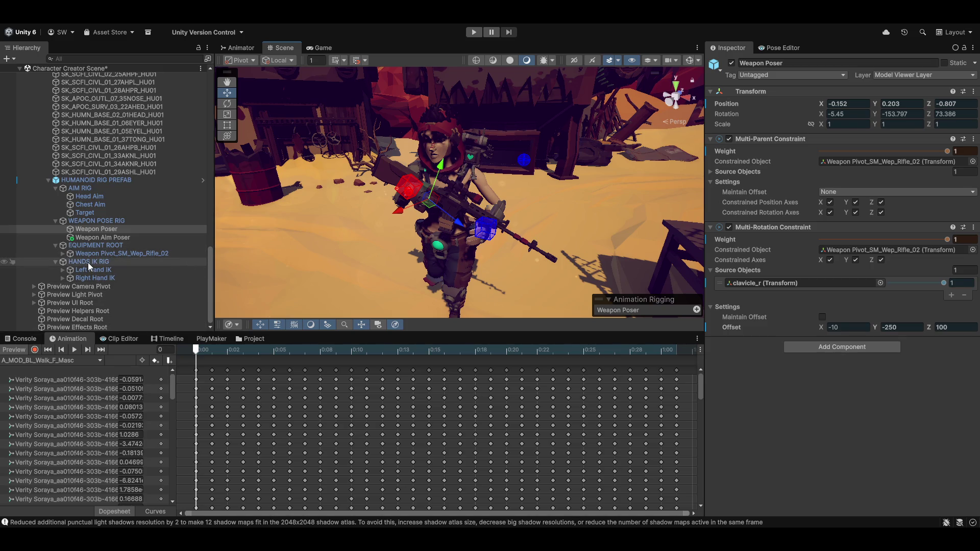
# Step: Restore Weapon Aim Poser's parent and rotation constraint weights to 1 and inspect the rifle
pyautogui.click(99, 237)
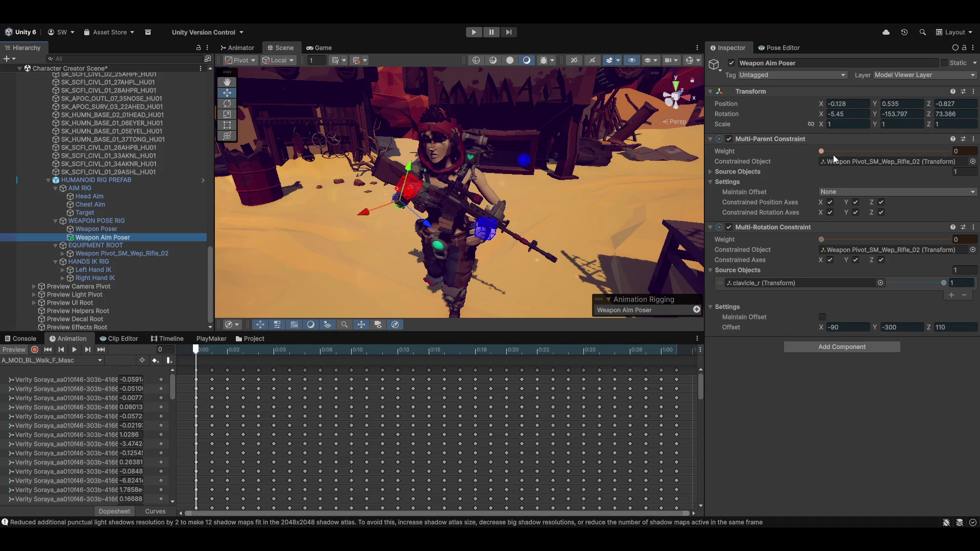
pyautogui.moveTo(824, 151); pyautogui.dragTo(946, 151)
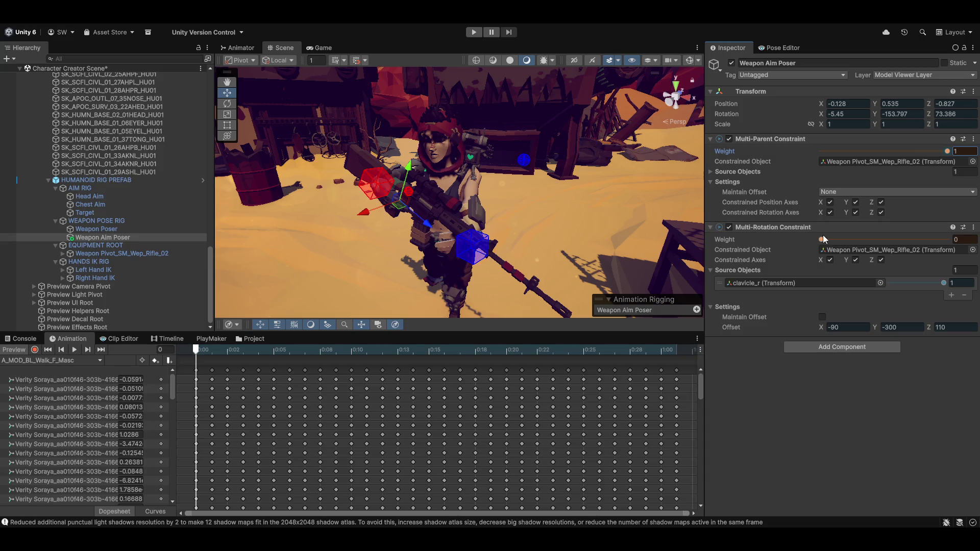
pyautogui.moveTo(820, 239); pyautogui.dragTo(947, 240)
pyautogui.moveTo(512, 200)
pyautogui.mouseDown()
pyautogui.moveTo(418, 179)
pyautogui.moveTo(474, 206)
pyautogui.moveTo(354, 240)
pyautogui.moveTo(415, 193)
pyautogui.moveTo(450, 194)
pyautogui.mouseUp()
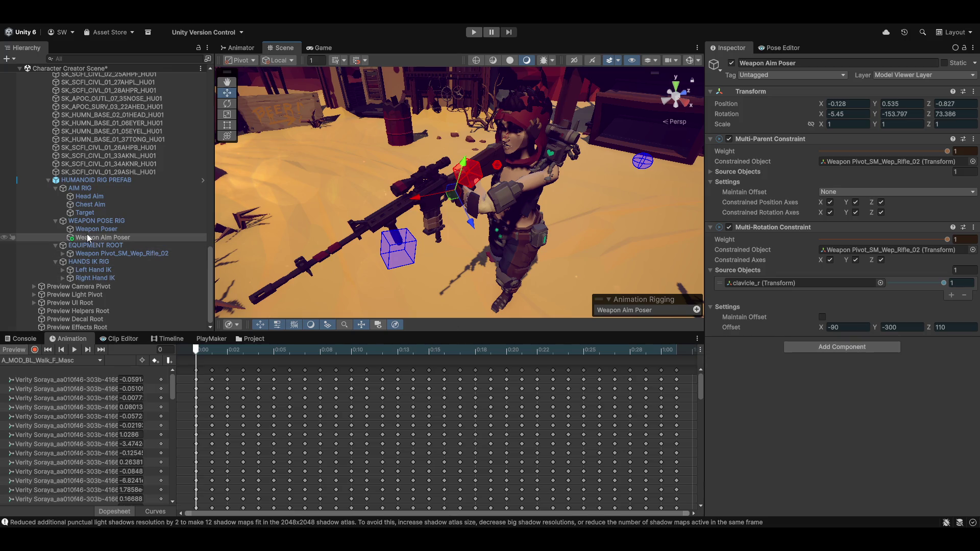
# Step: Assign the head bone under spine_03 > neck_01 as Head Aim's Constrained Object
pyautogui.click(102, 196)
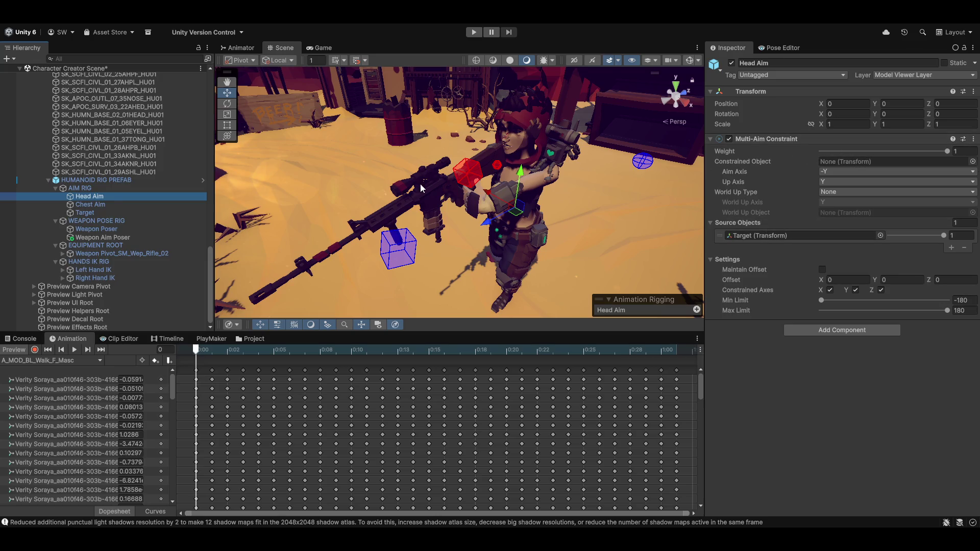
pyautogui.scroll(4, 112, 219)
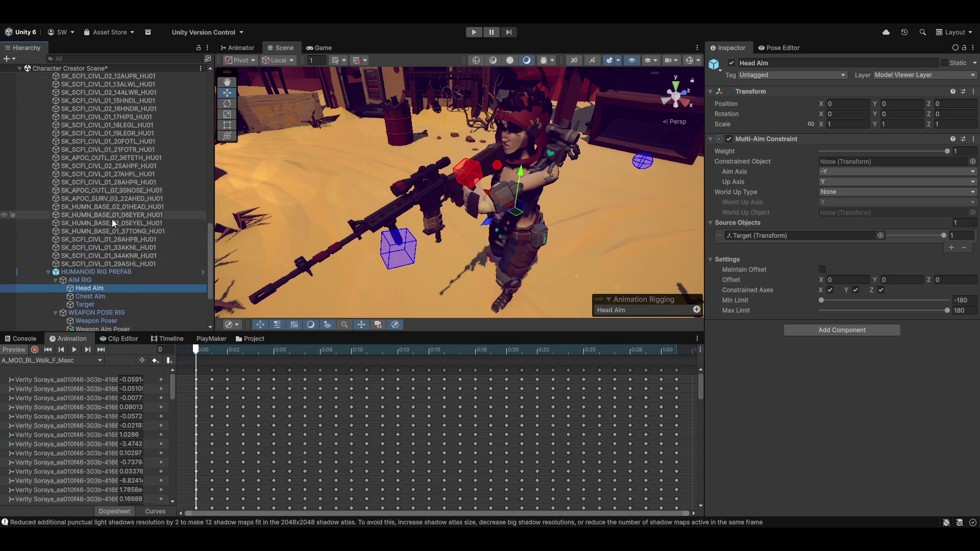
pyautogui.scroll(10, 111, 219)
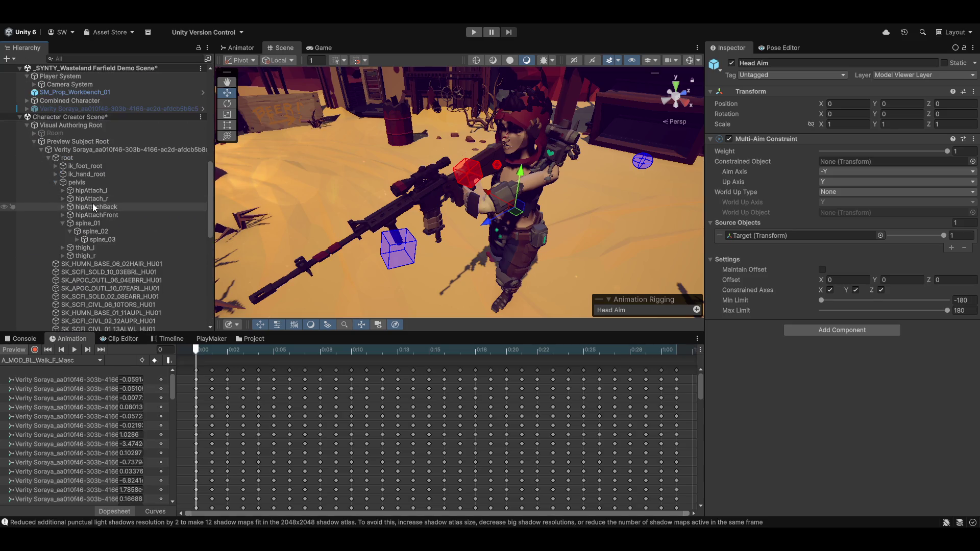
pyautogui.scroll(-3, 93, 203)
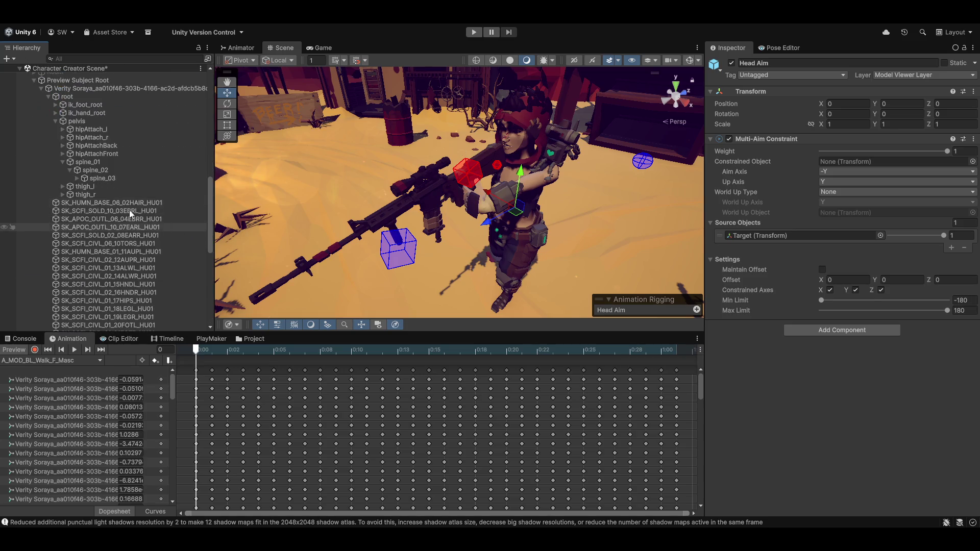
pyautogui.click(76, 177)
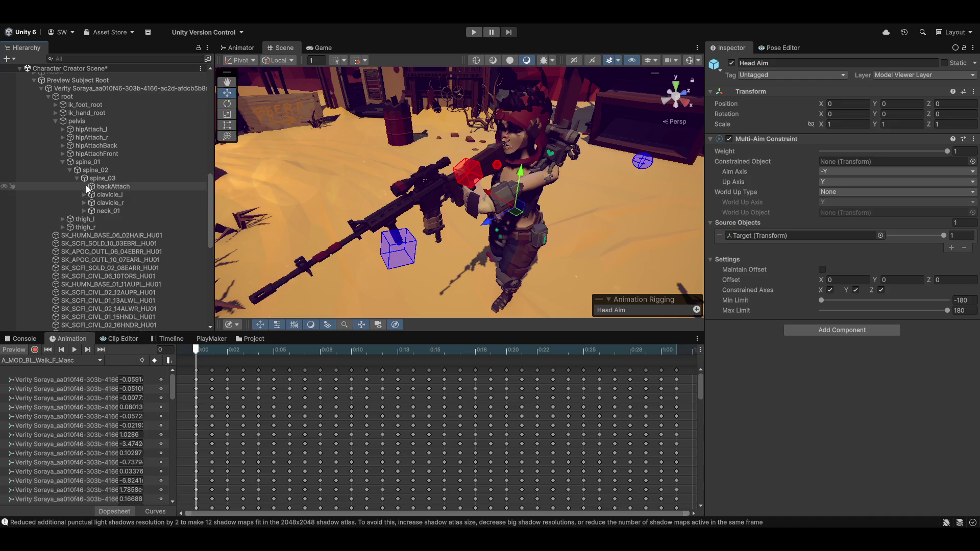
pyautogui.click(83, 211)
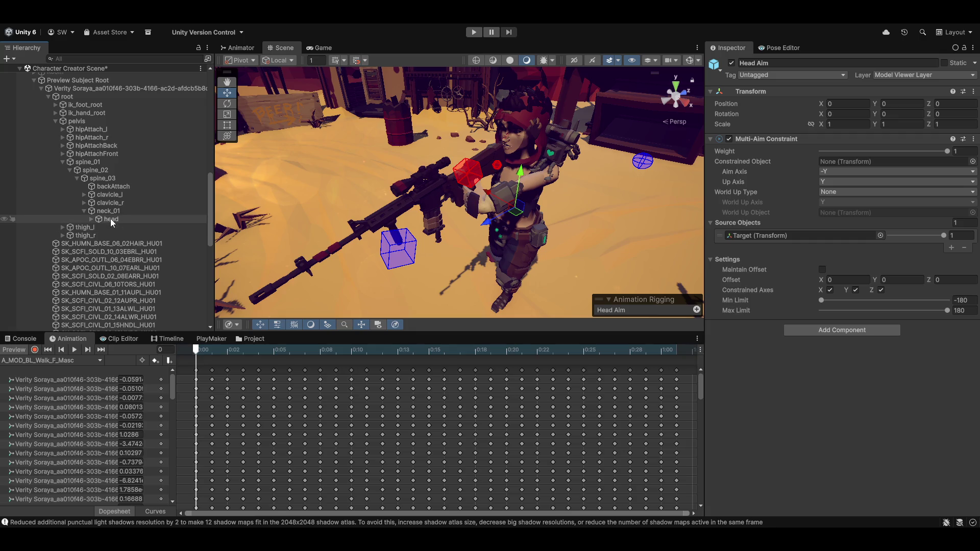
pyautogui.moveTo(110, 219); pyautogui.dragTo(892, 161)
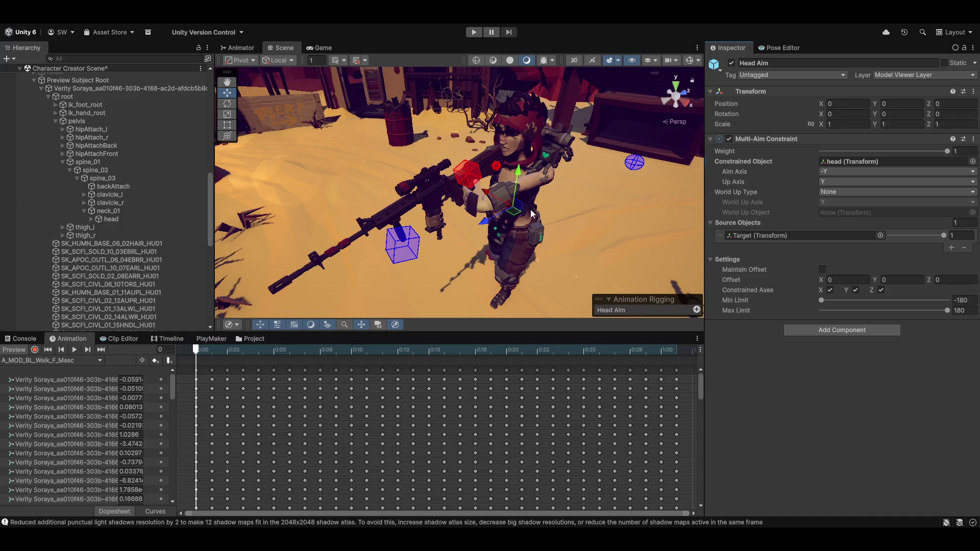
# Step: Toggle the preview to refresh the pose and undo an accidental move of the aim Target
pyautogui.moveTo(516, 232); pyautogui.dragTo(437, 224)
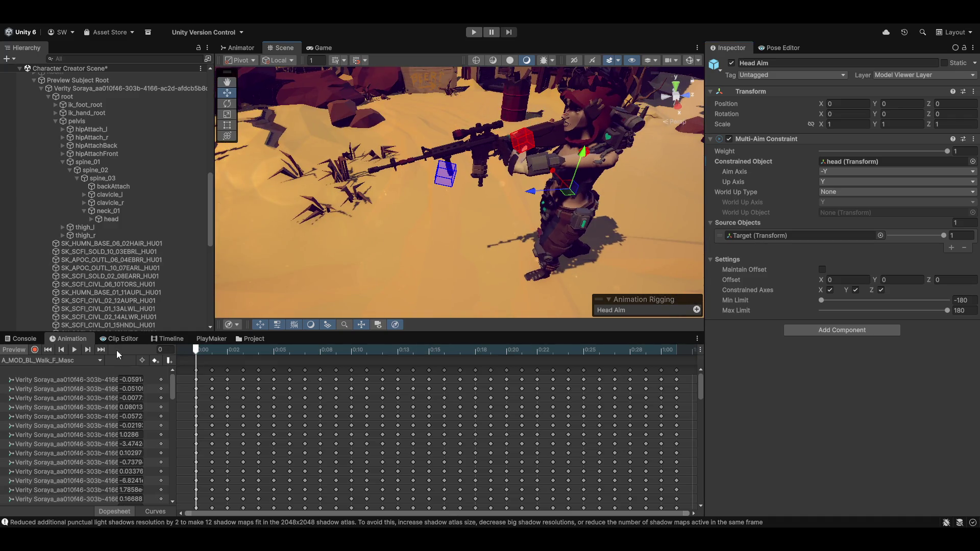
pyautogui.click(21, 349)
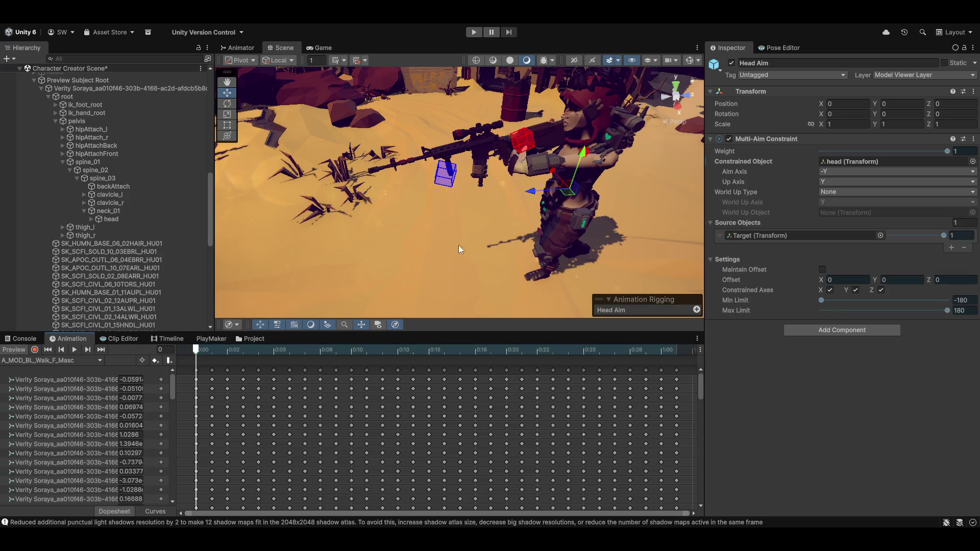
pyautogui.moveTo(458, 245)
pyautogui.mouseDown()
pyautogui.moveTo(378, 244)
pyautogui.moveTo(539, 199)
pyautogui.moveTo(396, 195)
pyautogui.moveTo(562, 153)
pyautogui.moveTo(602, 155)
pyautogui.moveTo(428, 242)
pyautogui.mouseUp()
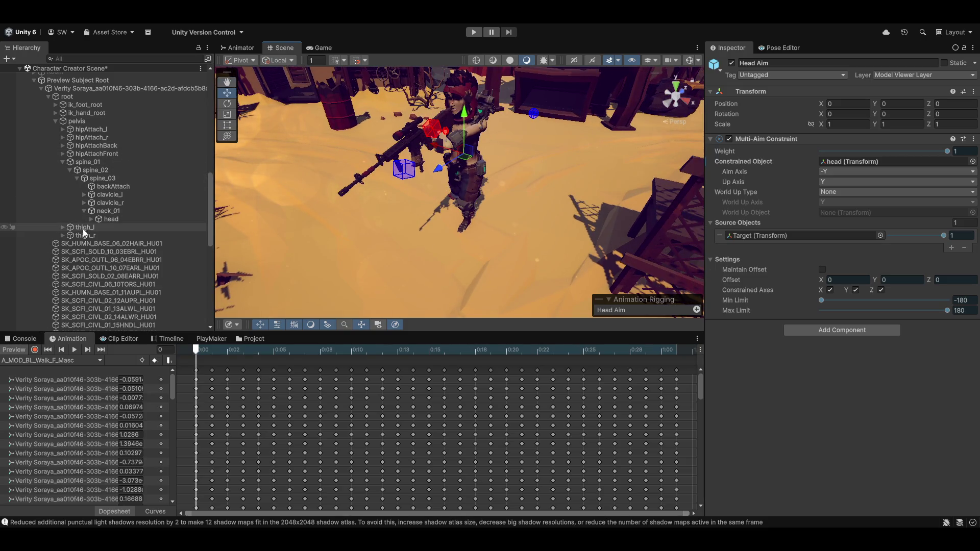
pyautogui.scroll(-15, 95, 250)
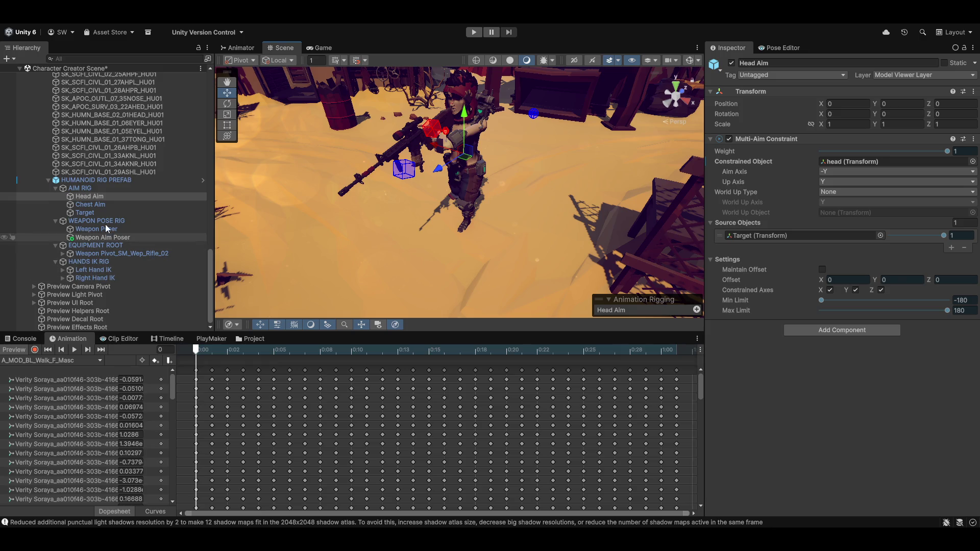
pyautogui.click(96, 212)
pyautogui.moveTo(446, 198)
pyautogui.mouseDown()
pyautogui.moveTo(479, 249)
pyautogui.moveTo(348, 265)
pyautogui.moveTo(361, 192)
pyautogui.moveTo(418, 214)
pyautogui.moveTo(639, 229)
pyautogui.moveTo(813, 162)
pyautogui.moveTo(424, 179)
pyautogui.mouseUp()
pyautogui.hotkey('ctrl', 'z')
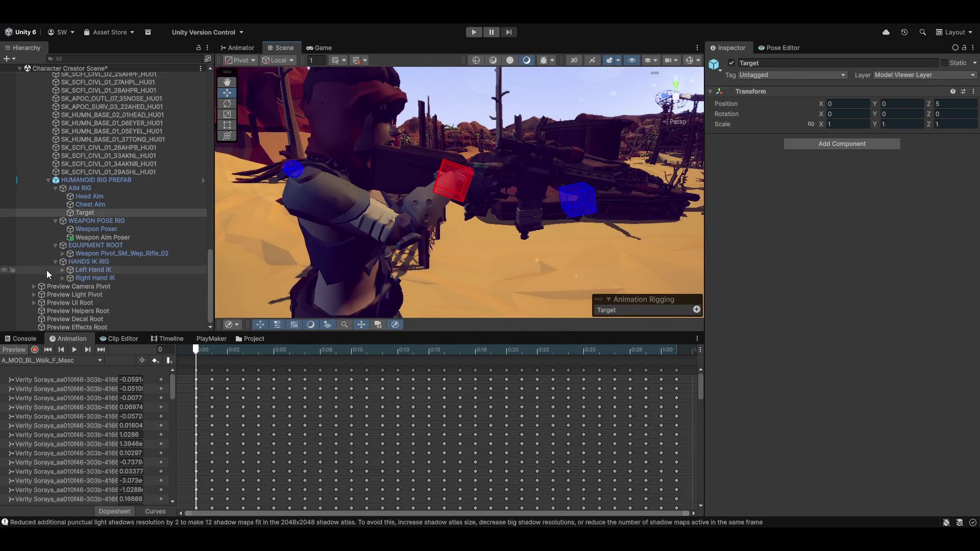
pyautogui.click(93, 229)
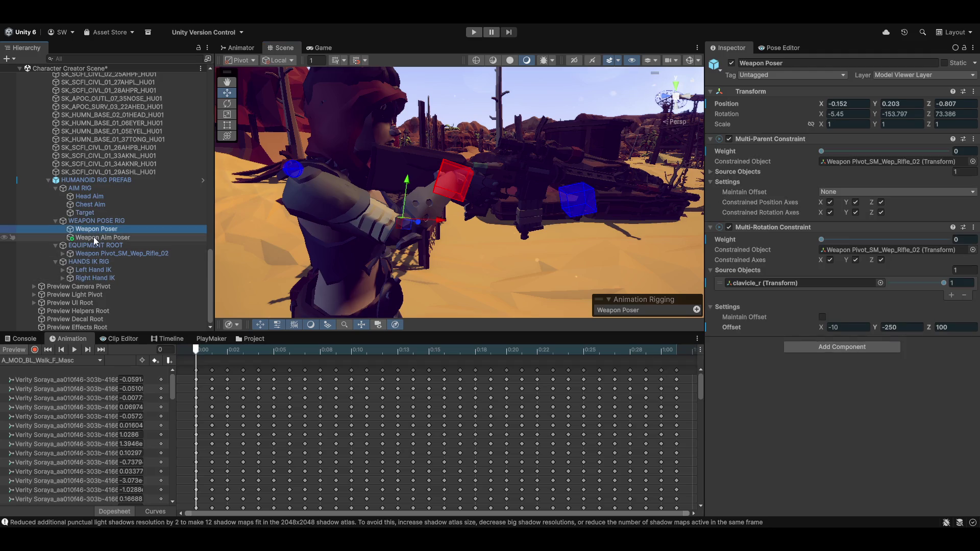
# Step: Try Weapon Aim Poser rotation offsets, setting Y to -300 and Z to 110
pyautogui.click(97, 237)
pyautogui.moveTo(574, 237)
pyautogui.mouseDown()
pyautogui.moveTo(479, 236)
pyautogui.moveTo(483, 216)
pyautogui.moveTo(535, 216)
pyautogui.mouseUp()
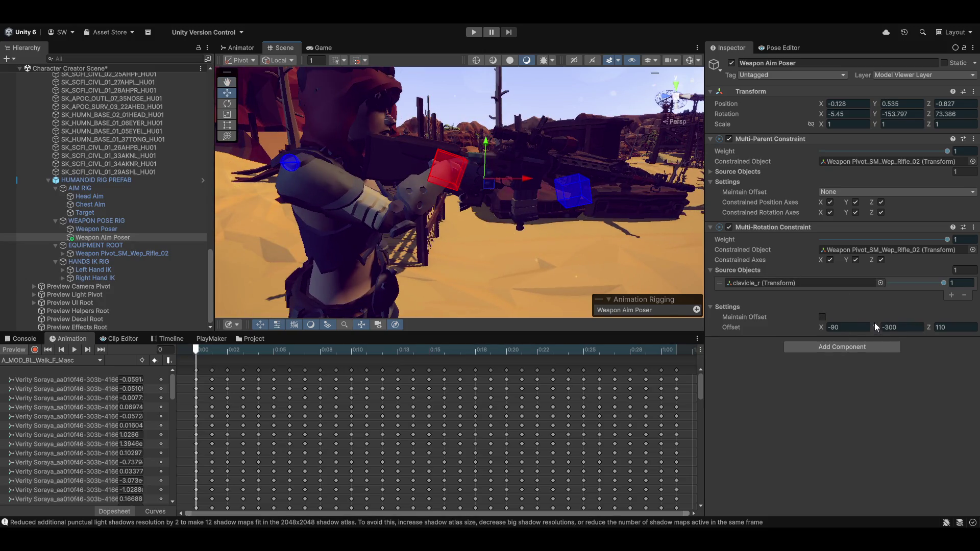
pyautogui.moveTo(874, 323)
pyautogui.mouseDown()
pyautogui.moveTo(844, 327)
pyautogui.moveTo(889, 325)
pyautogui.mouseUp()
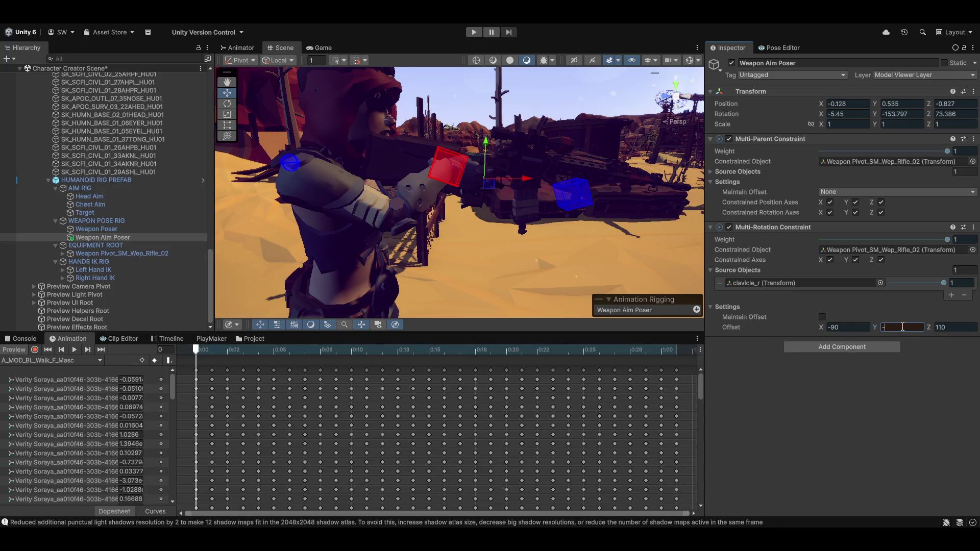
pyautogui.write('300')
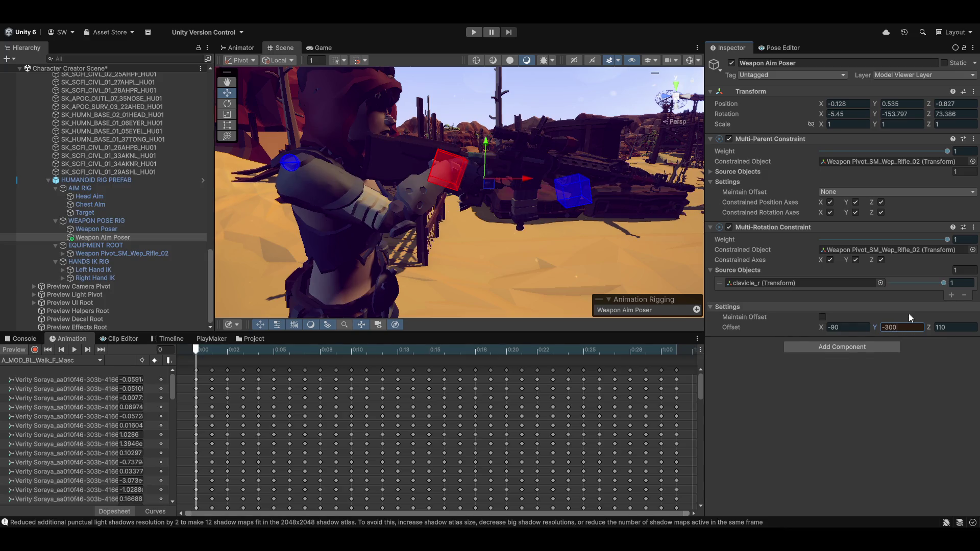
pyautogui.moveTo(932, 329); pyautogui.dragTo(957, 323)
pyautogui.click(957, 328)
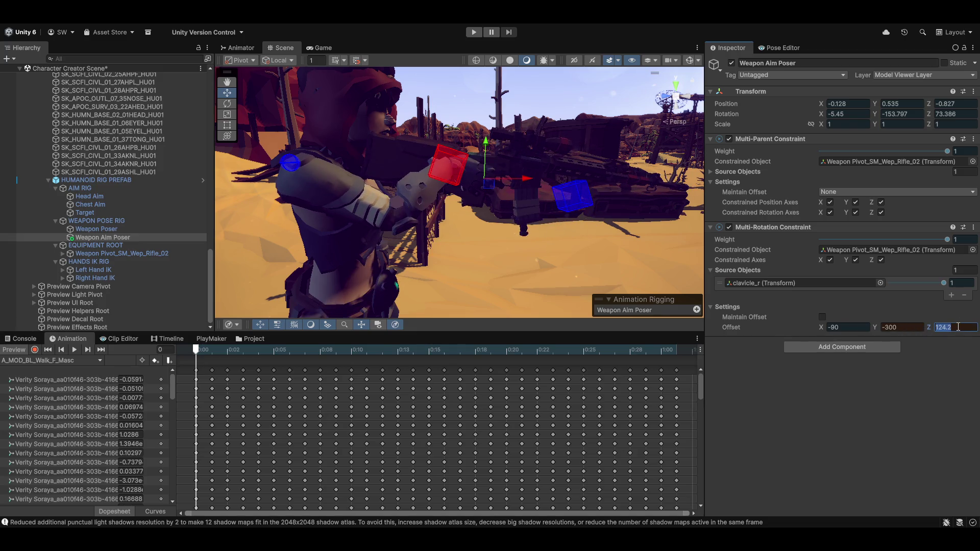
pyautogui.write('110')
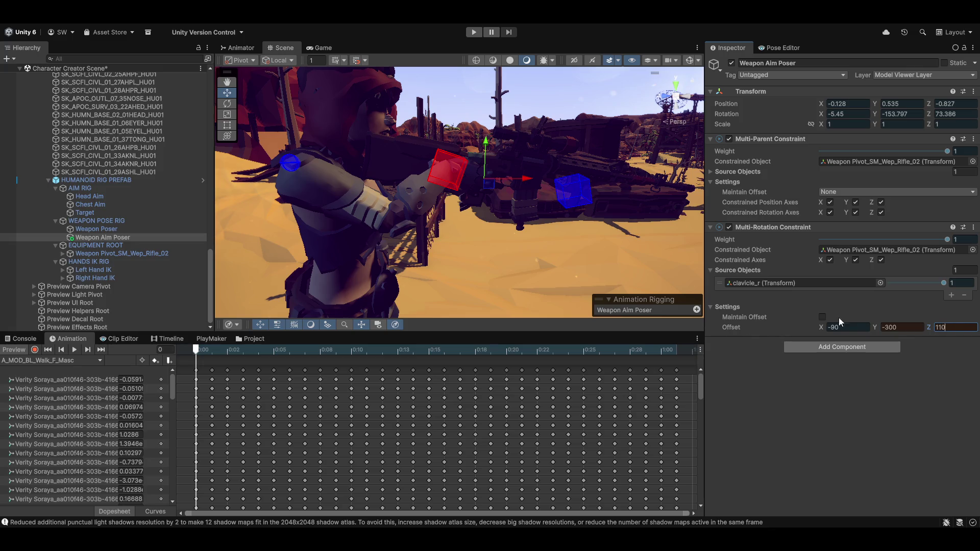
# Step: Set Offset X to -90, undo an accidental rotation, try a lower Y, and enable Maintain Offset
pyautogui.moveTo(821, 328)
pyautogui.mouseDown()
pyautogui.moveTo(830, 329)
pyautogui.moveTo(820, 329)
pyautogui.mouseUp()
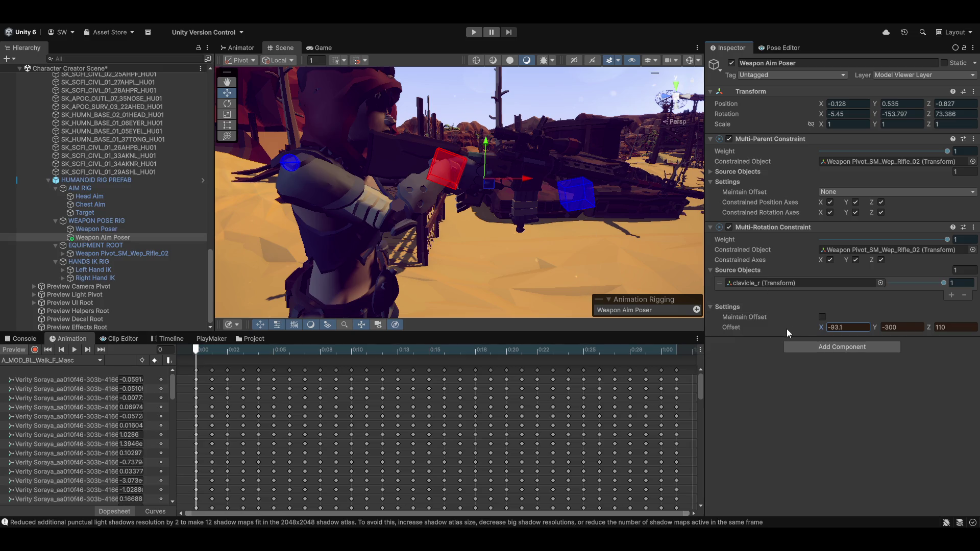
pyautogui.write('-90')
pyautogui.moveTo(605, 276)
pyautogui.mouseDown()
pyautogui.moveTo(534, 269)
pyautogui.moveTo(550, 229)
pyautogui.moveTo(469, 253)
pyautogui.moveTo(386, 242)
pyautogui.moveTo(449, 226)
pyautogui.moveTo(471, 237)
pyautogui.mouseUp()
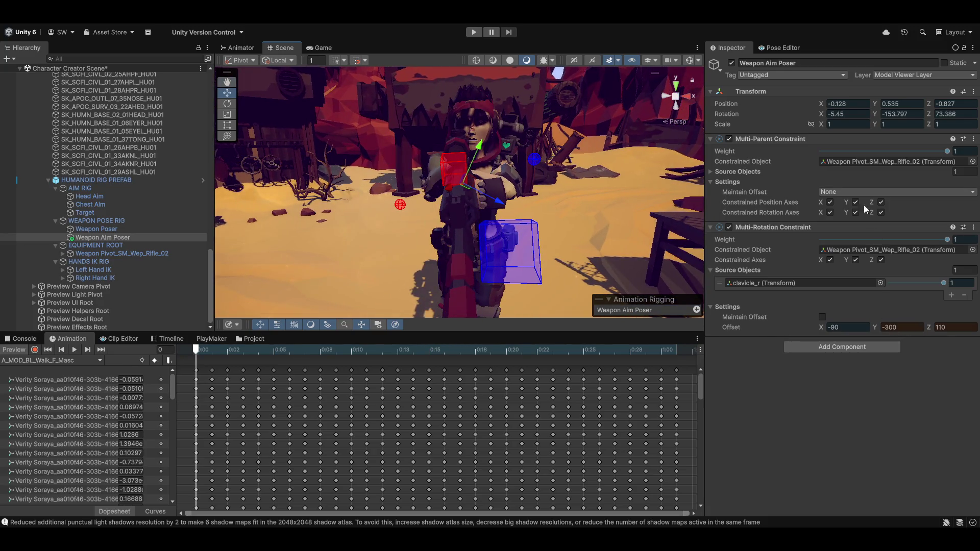
pyautogui.moveTo(874, 112)
pyautogui.mouseDown()
pyautogui.moveTo(895, 113)
pyautogui.moveTo(867, 110)
pyautogui.mouseUp()
pyautogui.hotkey('ctrl', 'z')
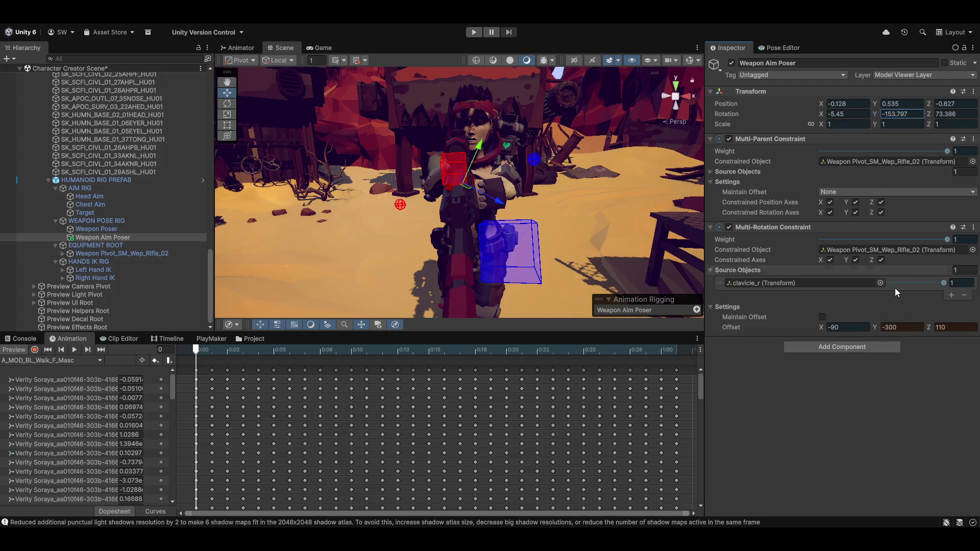
pyautogui.moveTo(876, 325)
pyautogui.mouseDown()
pyautogui.moveTo(905, 326)
pyautogui.moveTo(828, 319)
pyautogui.moveTo(926, 328)
pyautogui.moveTo(945, 315)
pyautogui.mouseUp()
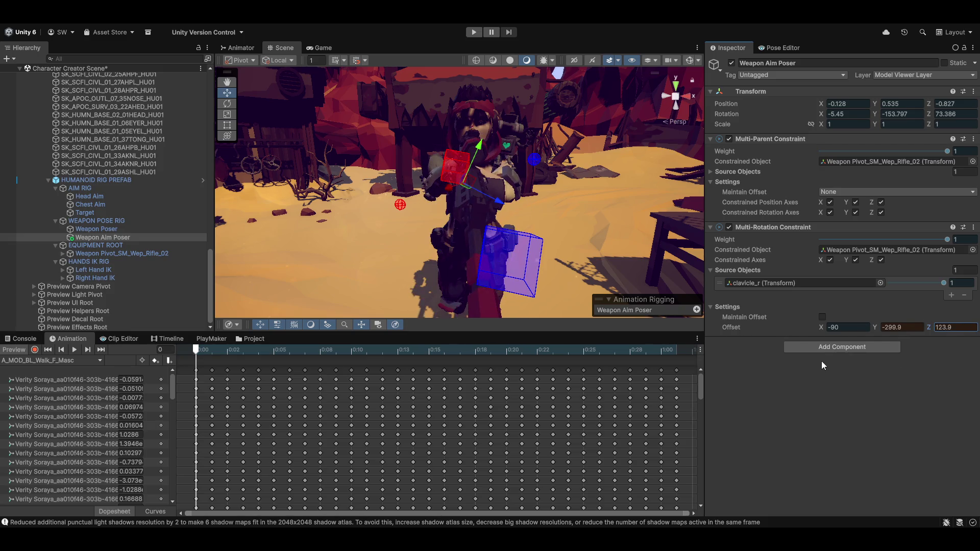
pyautogui.click(821, 317)
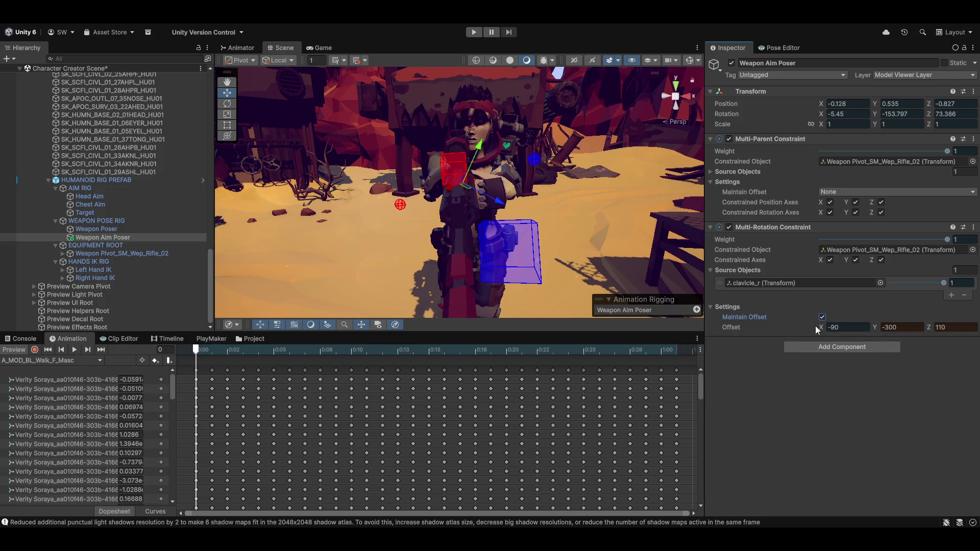
# Step: Retune the rotation offset to X -90 and sweep Y to about -298.5
pyautogui.moveTo(815, 326)
pyautogui.mouseDown()
pyautogui.moveTo(954, 334)
pyautogui.moveTo(872, 336)
pyautogui.moveTo(940, 341)
pyautogui.mouseUp()
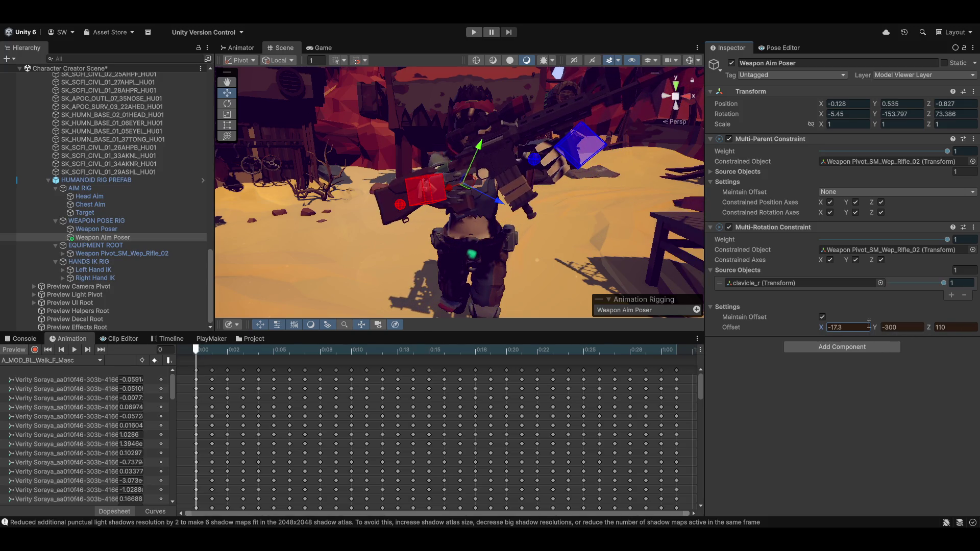
pyautogui.moveTo(877, 329); pyautogui.dragTo(923, 338)
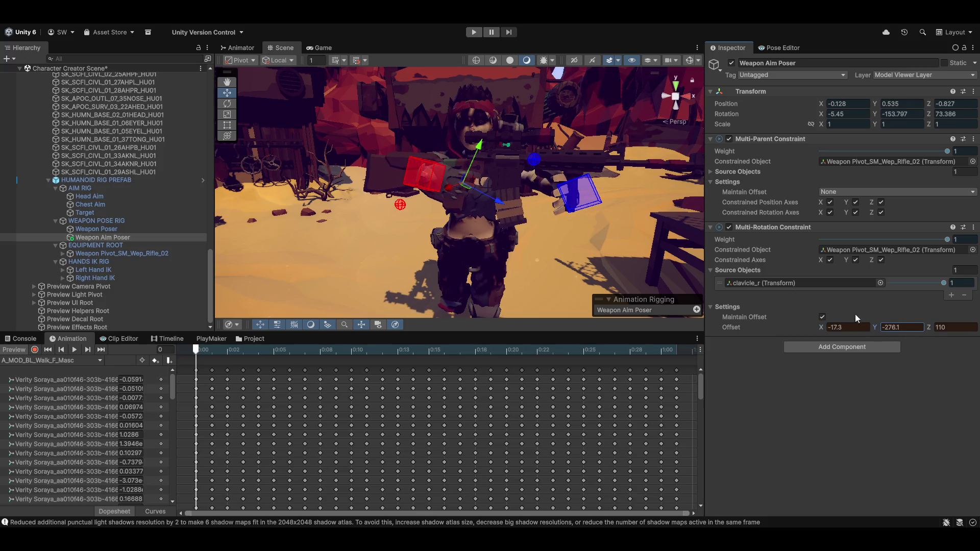
pyautogui.click(859, 330)
pyautogui.write('90')
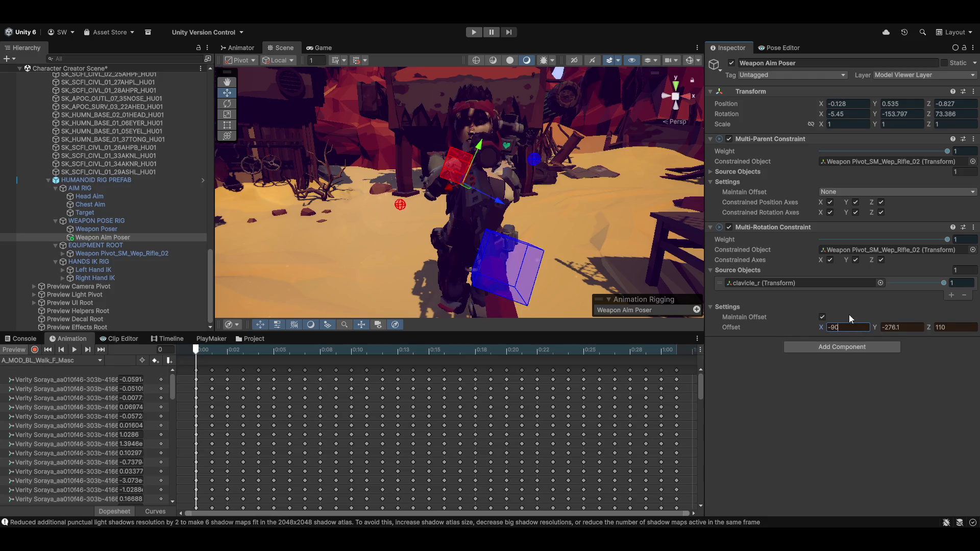
pyautogui.moveTo(641, 206)
pyautogui.mouseDown()
pyautogui.moveTo(532, 231)
pyautogui.moveTo(374, 210)
pyautogui.moveTo(561, 255)
pyautogui.mouseUp()
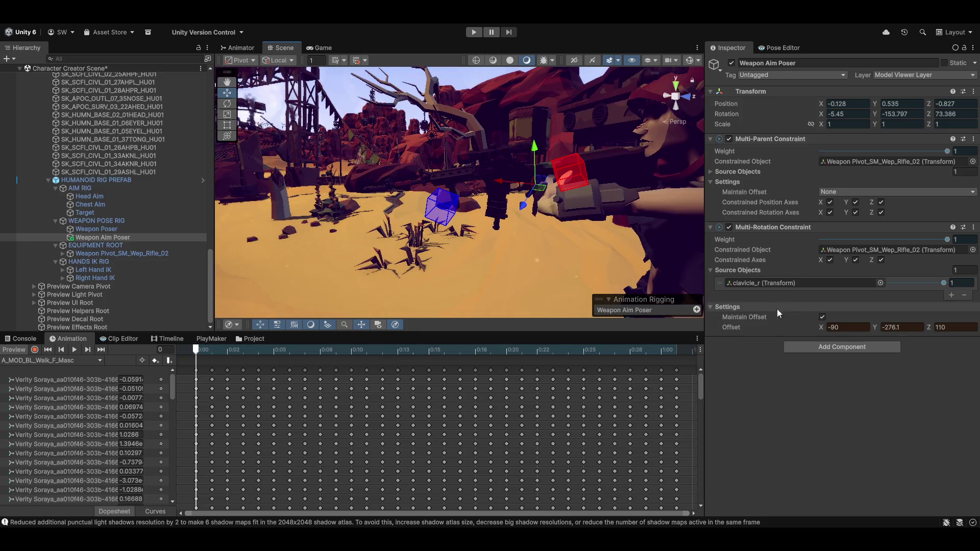
pyautogui.moveTo(875, 326)
pyautogui.mouseDown()
pyautogui.moveTo(901, 325)
pyautogui.moveTo(794, 319)
pyautogui.moveTo(892, 325)
pyautogui.moveTo(859, 323)
pyautogui.mouseUp()
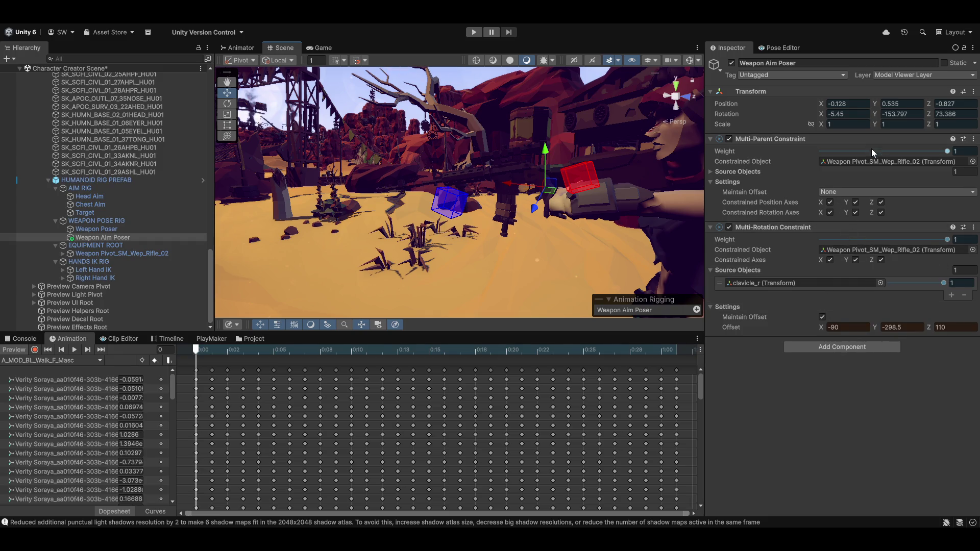
# Step: Test the Multi-Parent source weight and set Maintain Offset to Position and Rotation
pyautogui.click(710, 172)
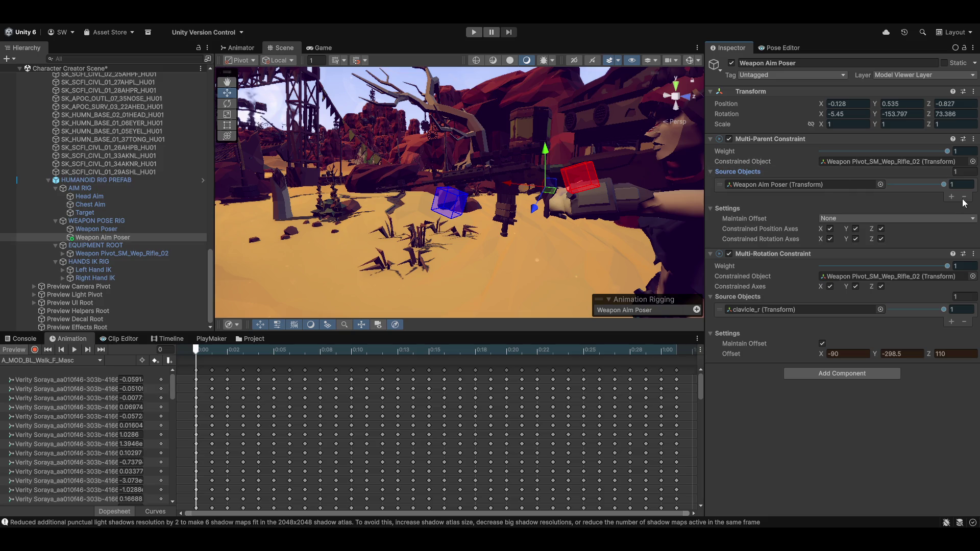
pyautogui.moveTo(943, 184)
pyautogui.mouseDown()
pyautogui.moveTo(887, 189)
pyautogui.moveTo(944, 184)
pyautogui.mouseUp()
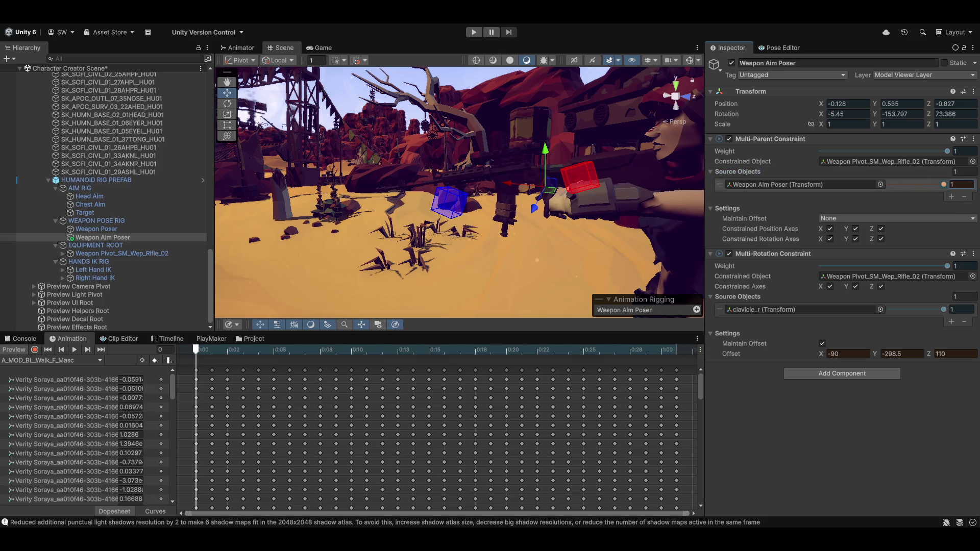
pyautogui.moveTo(947, 151); pyautogui.dragTo(775, 150)
pyautogui.moveTo(921, 154); pyautogui.dragTo(949, 151)
pyautogui.click(857, 219)
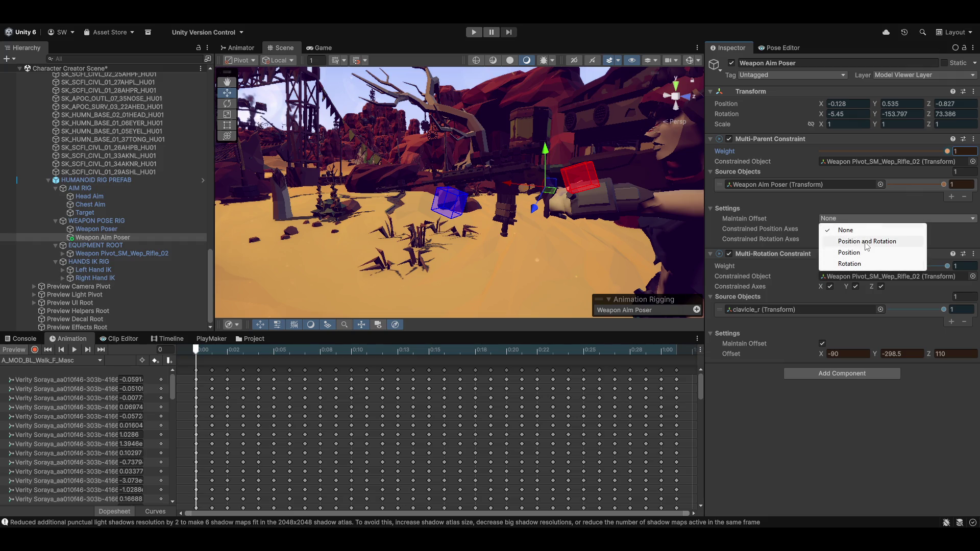
pyautogui.click(866, 241)
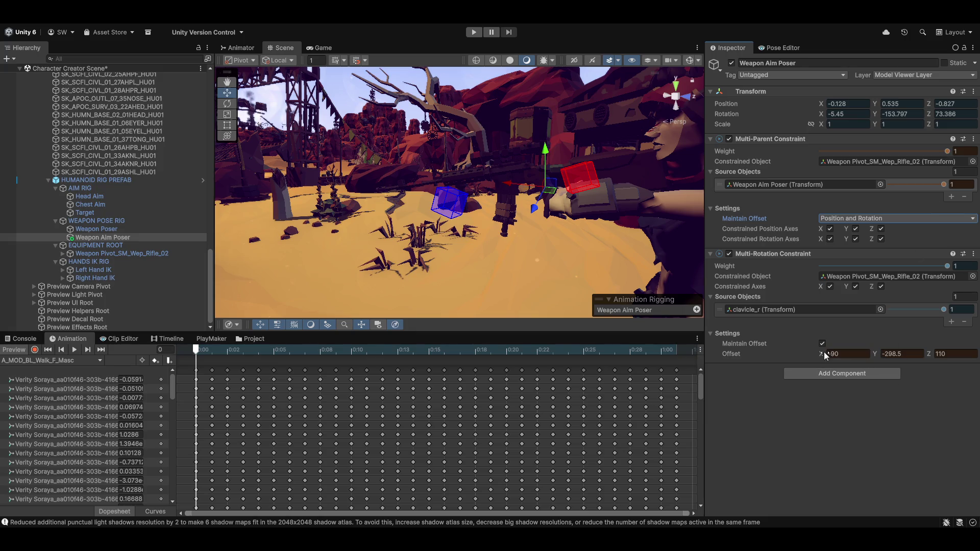
# Step: Scrub the Multi-Rotation offset to -75.4, -301, 110.3 while checking the rifle
pyautogui.moveTo(822, 354)
pyautogui.mouseDown()
pyautogui.moveTo(908, 351)
pyautogui.moveTo(883, 349)
pyautogui.mouseUp()
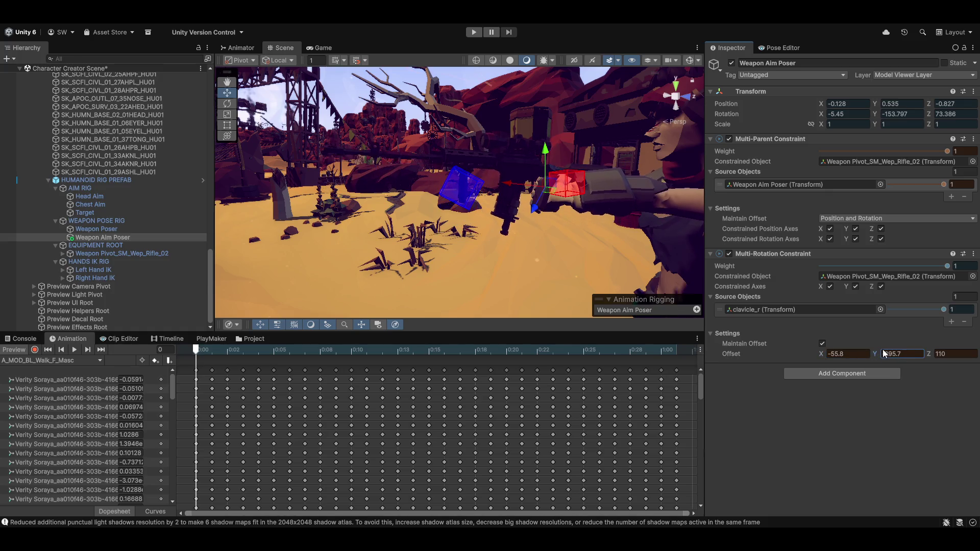
pyautogui.moveTo(822, 353)
pyautogui.mouseDown()
pyautogui.moveTo(795, 352)
pyautogui.moveTo(804, 350)
pyautogui.mouseUp()
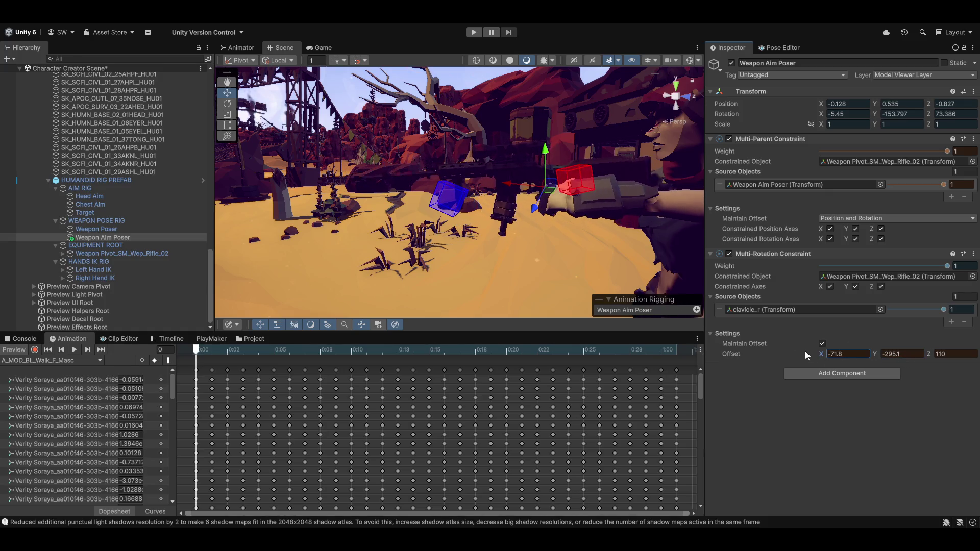
pyautogui.moveTo(570, 220)
pyautogui.mouseDown()
pyautogui.moveTo(507, 244)
pyautogui.moveTo(484, 233)
pyautogui.moveTo(393, 230)
pyautogui.mouseUp()
pyautogui.scroll(8, 521, 237)
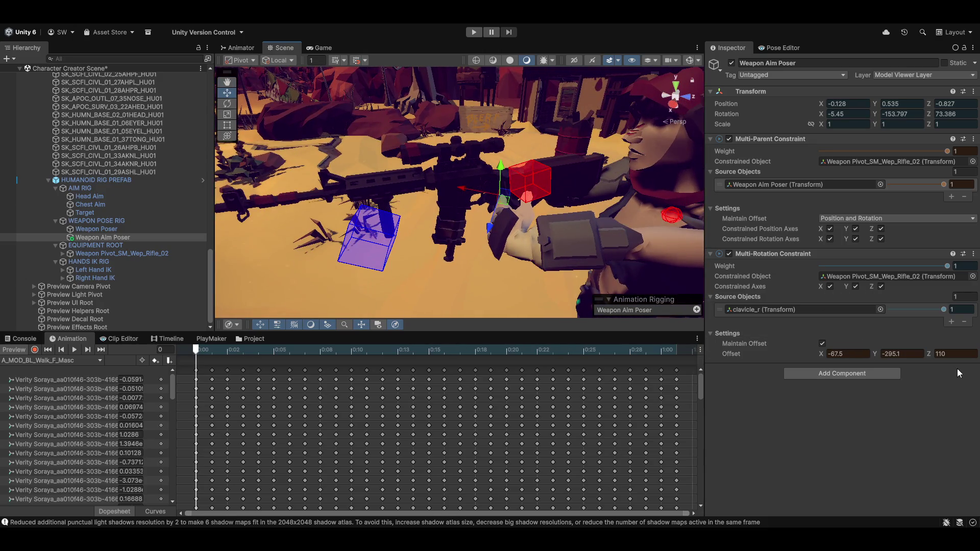
pyautogui.moveTo(928, 354)
pyautogui.mouseDown()
pyautogui.moveTo(855, 353)
pyautogui.moveTo(914, 343)
pyautogui.moveTo(832, 343)
pyautogui.moveTo(917, 344)
pyautogui.moveTo(834, 341)
pyautogui.moveTo(858, 344)
pyautogui.moveTo(764, 353)
pyautogui.mouseUp()
pyautogui.moveTo(587, 214)
pyautogui.mouseDown()
pyautogui.moveTo(526, 213)
pyautogui.moveTo(454, 191)
pyautogui.moveTo(520, 210)
pyautogui.moveTo(591, 172)
pyautogui.mouseUp()
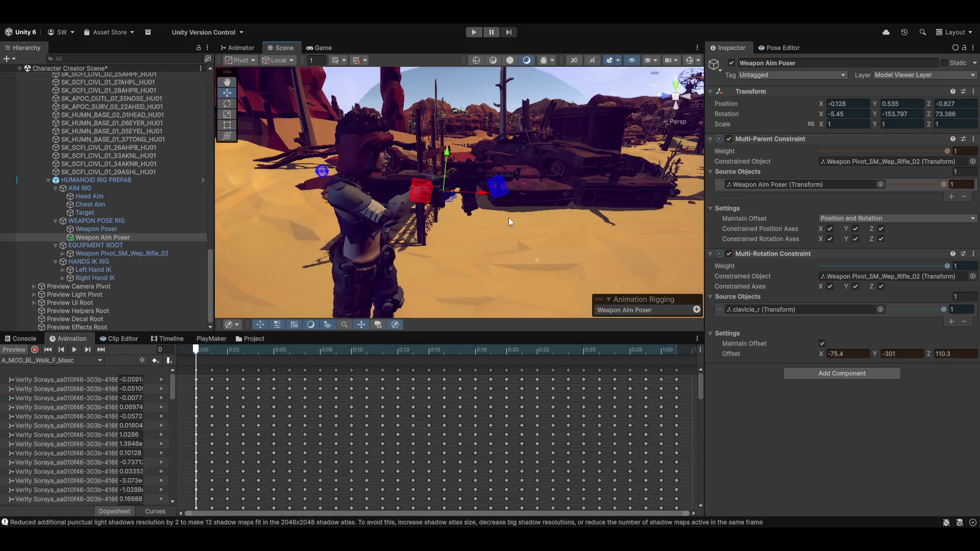
pyautogui.moveTo(508, 222)
pyautogui.mouseDown()
pyautogui.moveTo(459, 225)
pyautogui.moveTo(396, 265)
pyautogui.moveTo(424, 221)
pyautogui.moveTo(383, 230)
pyautogui.moveTo(486, 197)
pyautogui.moveTo(449, 207)
pyautogui.mouseUp()
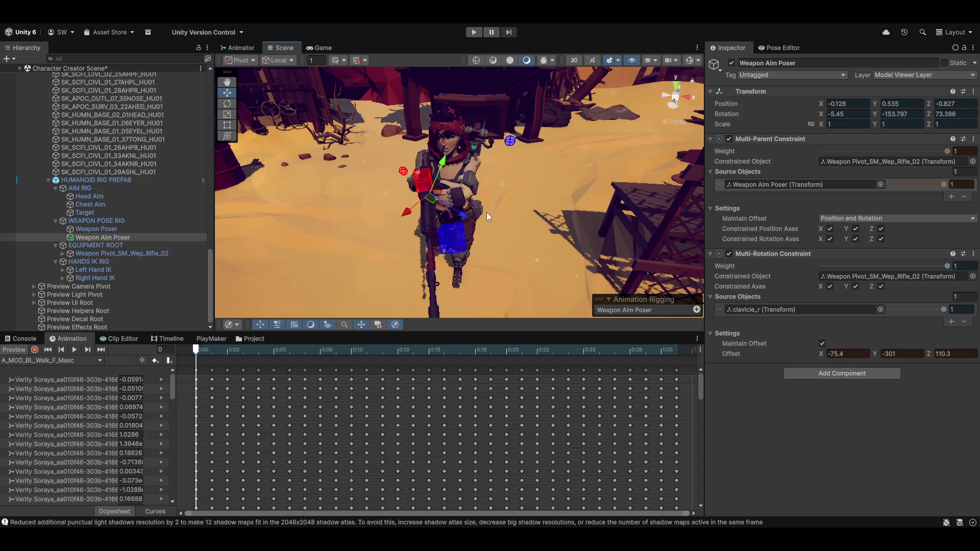
pyautogui.press('q')
pyautogui.moveTo(482, 169)
pyautogui.mouseDown()
pyautogui.moveTo(482, 190)
pyautogui.moveTo(500, 198)
pyautogui.mouseUp()
# Step: Try Z rotation offsets 123.7 and 119.4, settling on 120
pyautogui.press('Tab')
pyautogui.write('123.7')
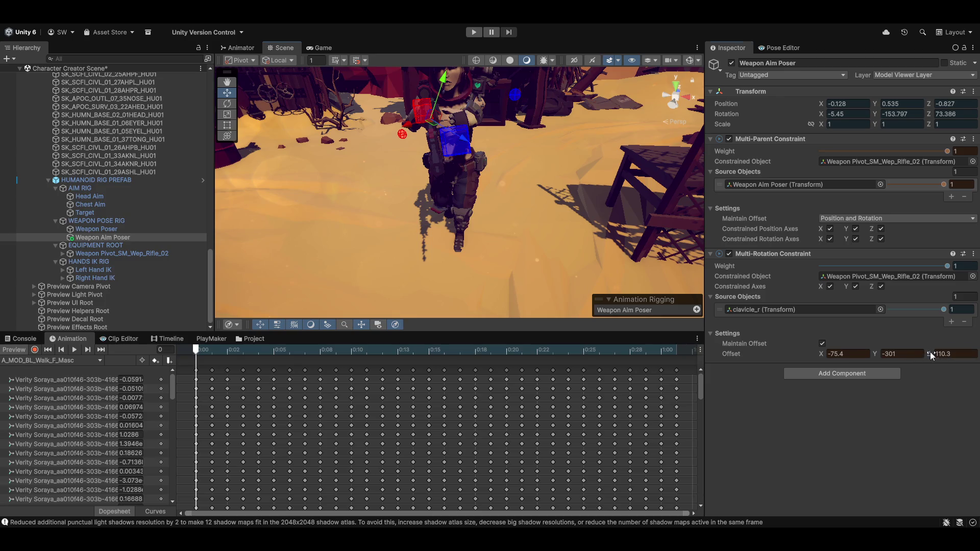
pyautogui.press('Return')
pyautogui.write('119.4')
pyautogui.press('Return')
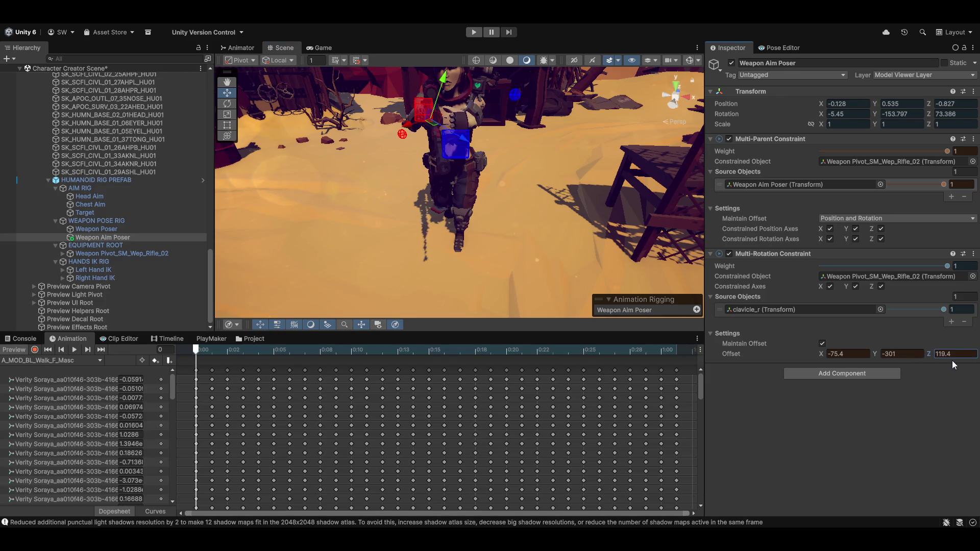
pyautogui.keyDown('alt'); pyautogui.moveTo(468, 162); pyautogui.dragTo(507, 251); pyautogui.keyUp('alt')
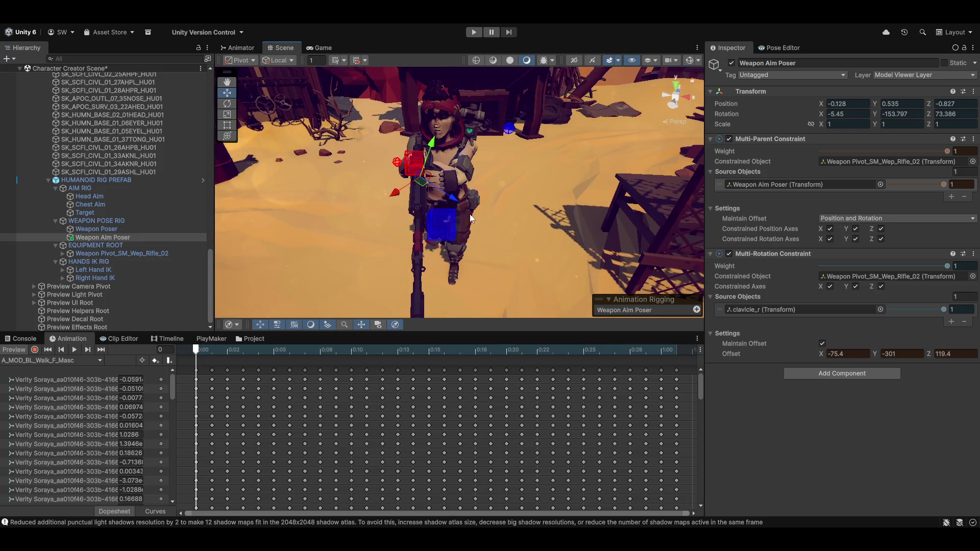
pyautogui.keyDown('alt'); pyautogui.moveTo(471, 218); pyautogui.dragTo(462, 212); pyautogui.keyUp('alt')
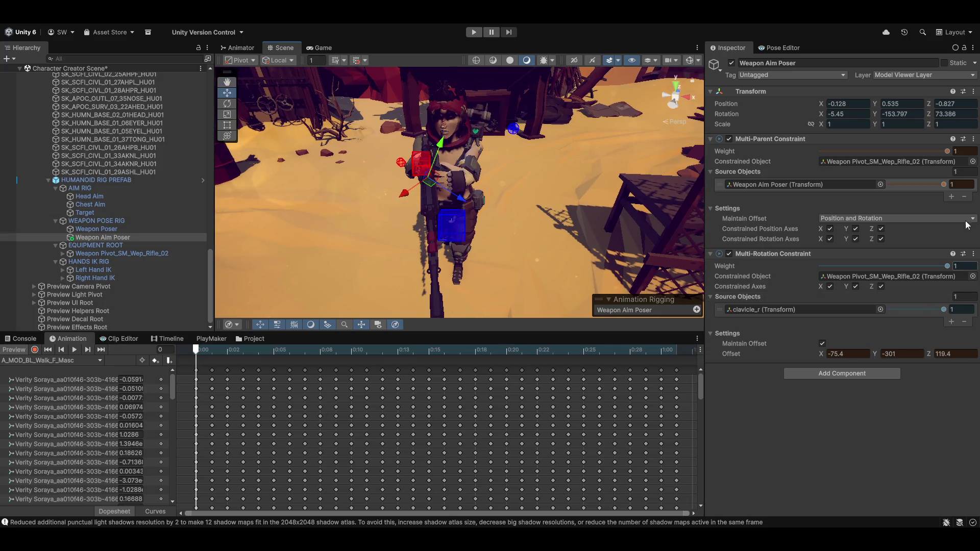
pyautogui.click(959, 354)
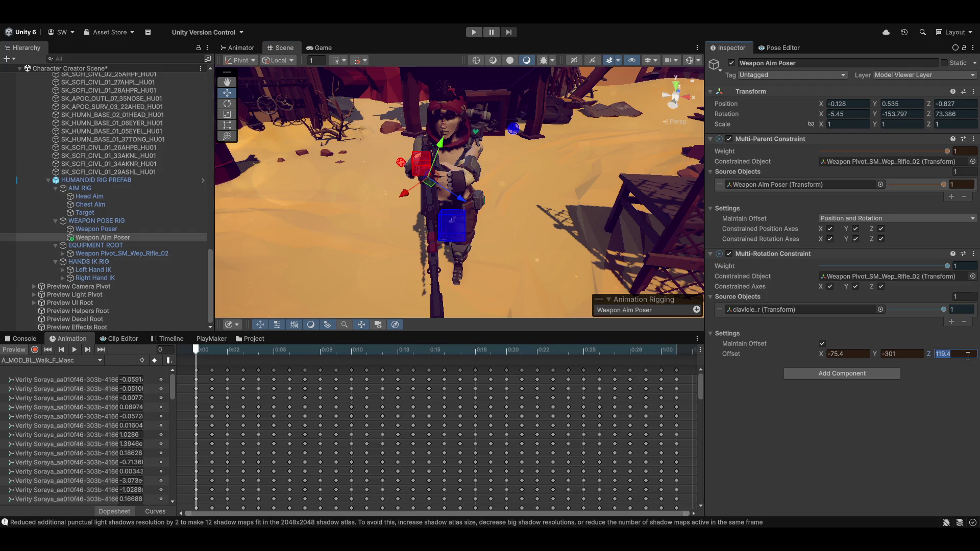
pyautogui.write('120')
pyautogui.press('Return')
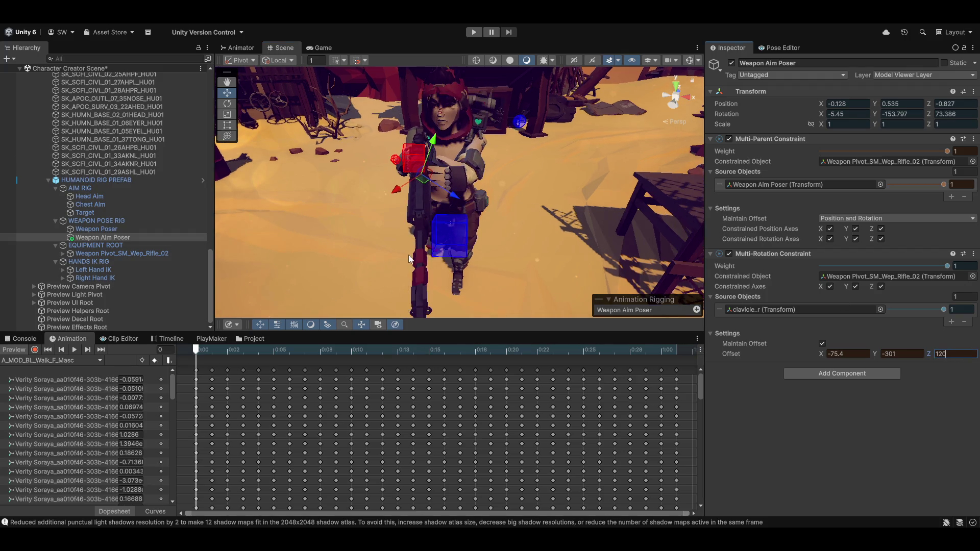
pyautogui.moveTo(552, 201); pyautogui.dragTo(306, 133)
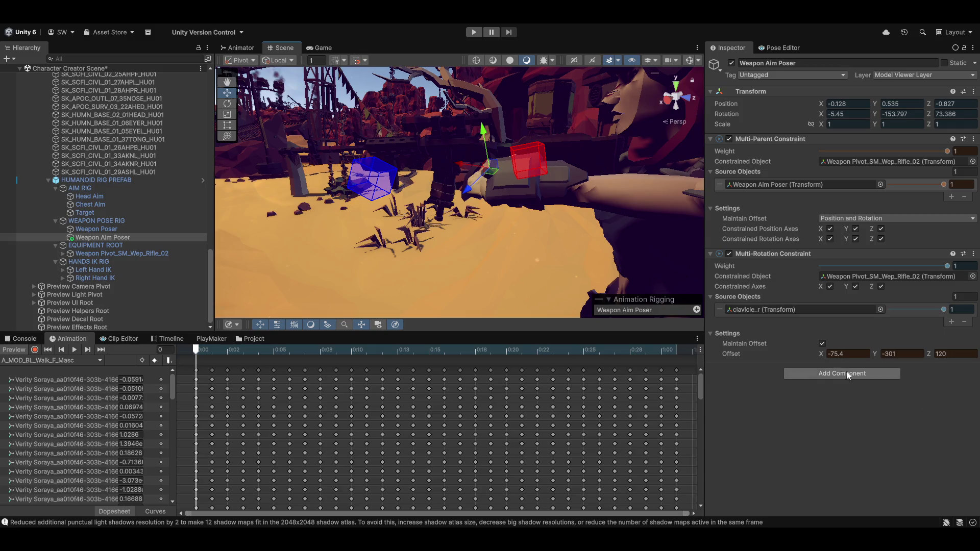
# Step: Adjust the X rotation offset to about -82.2 to tilt the rifle
pyautogui.click(856, 354)
pyautogui.write('-75')
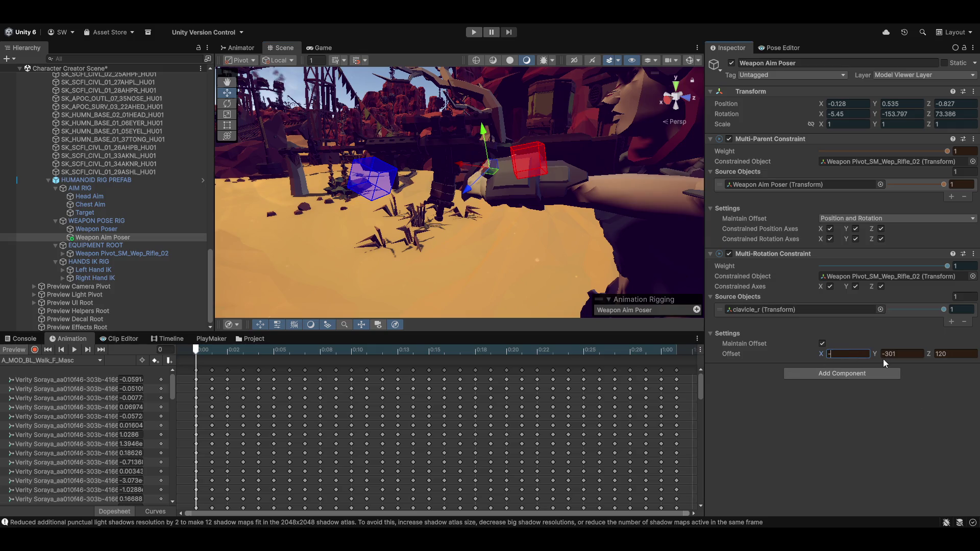
pyautogui.moveTo(574, 237)
pyautogui.mouseDown()
pyautogui.moveTo(703, 241)
pyautogui.moveTo(327, 235)
pyautogui.moveTo(605, 230)
pyautogui.mouseUp()
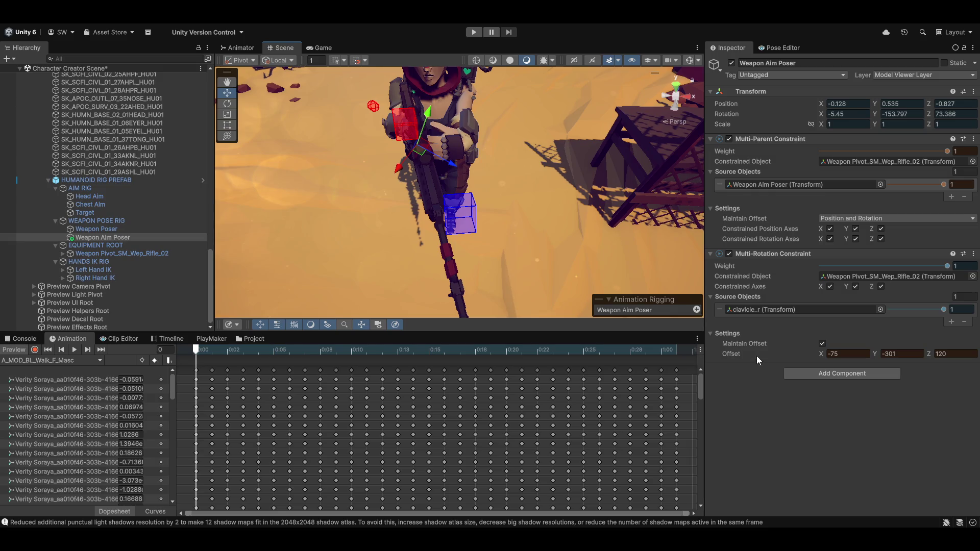
pyautogui.moveTo(819, 355); pyautogui.dragTo(803, 354)
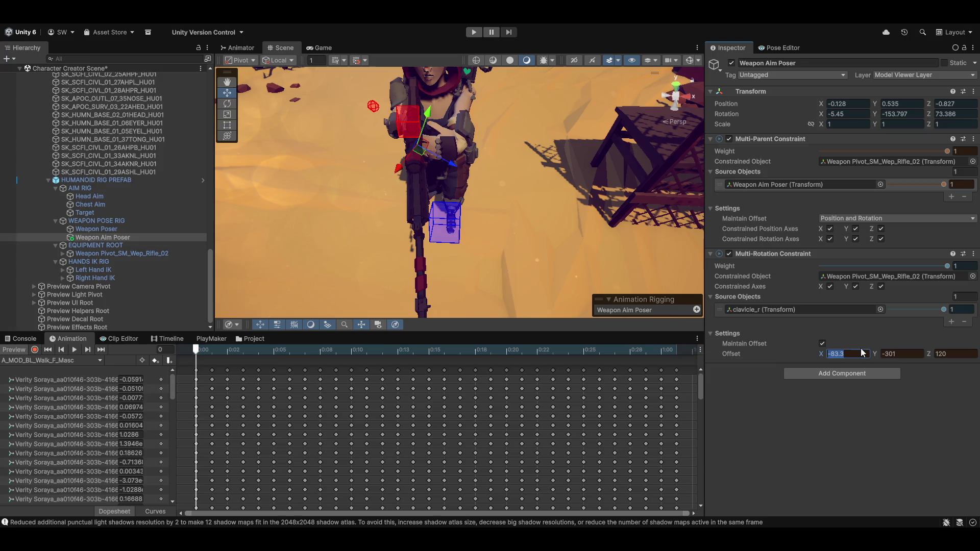
pyautogui.write('90')
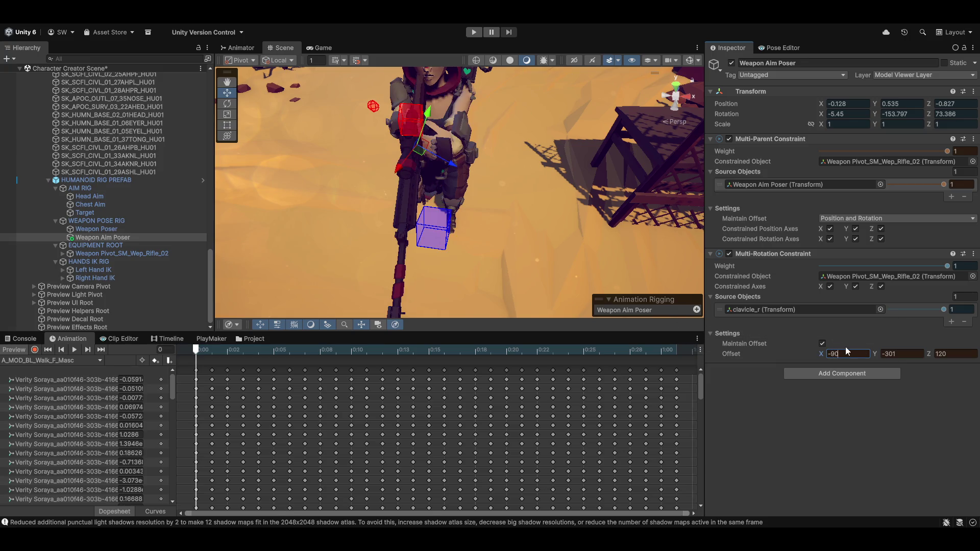
pyautogui.moveTo(821, 354); pyautogui.dragTo(839, 355)
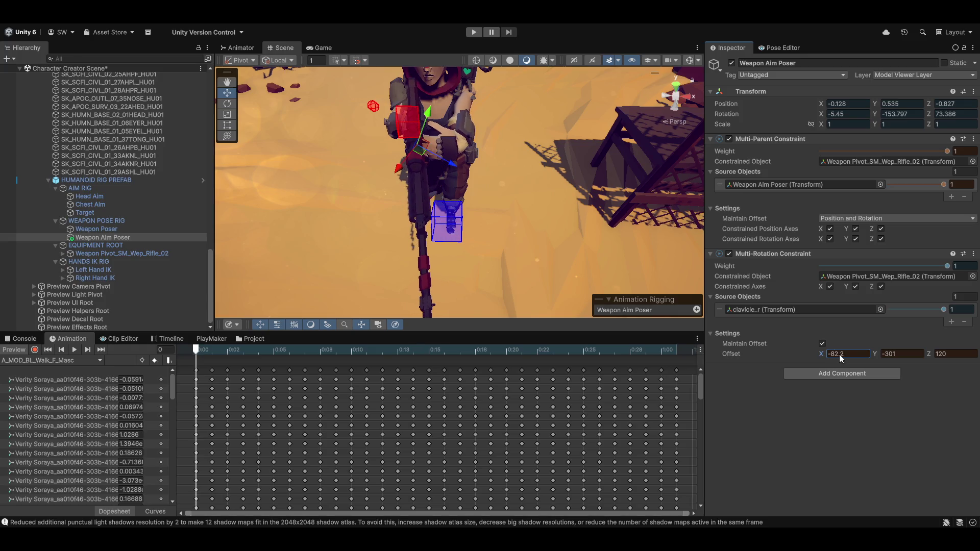
pyautogui.moveTo(573, 232)
pyautogui.mouseDown()
pyautogui.moveTo(495, 177)
pyautogui.moveTo(483, 232)
pyautogui.moveTo(454, 213)
pyautogui.moveTo(473, 216)
pyautogui.mouseUp()
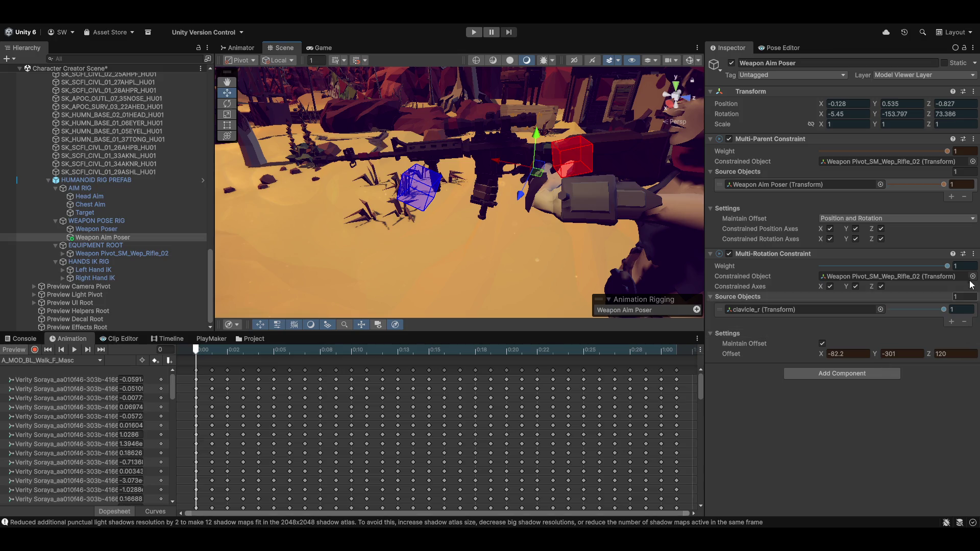
pyautogui.click(973, 253)
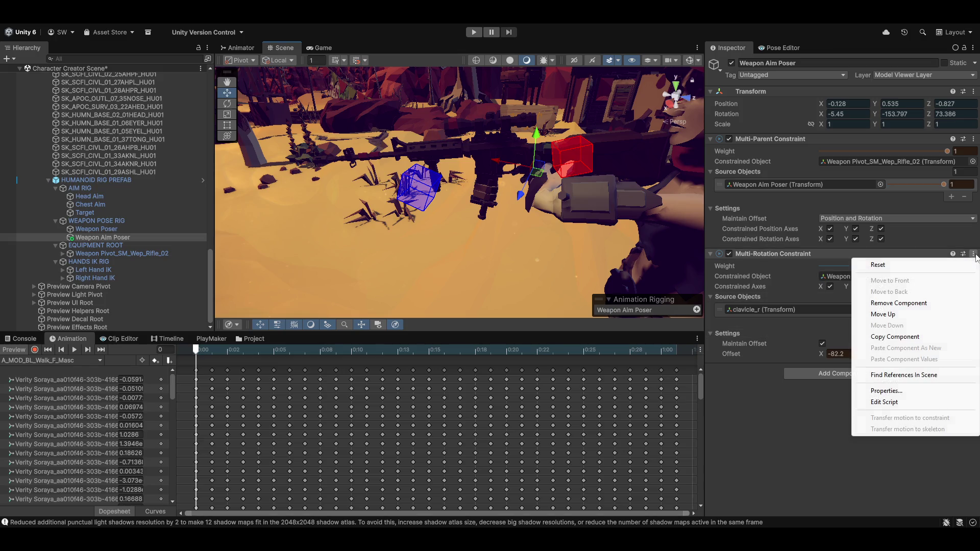
# Step: Copy the Multi-Rotation Constraint, toggle Preview off, paste its values back, and re-enable Preview
pyautogui.click(896, 338)
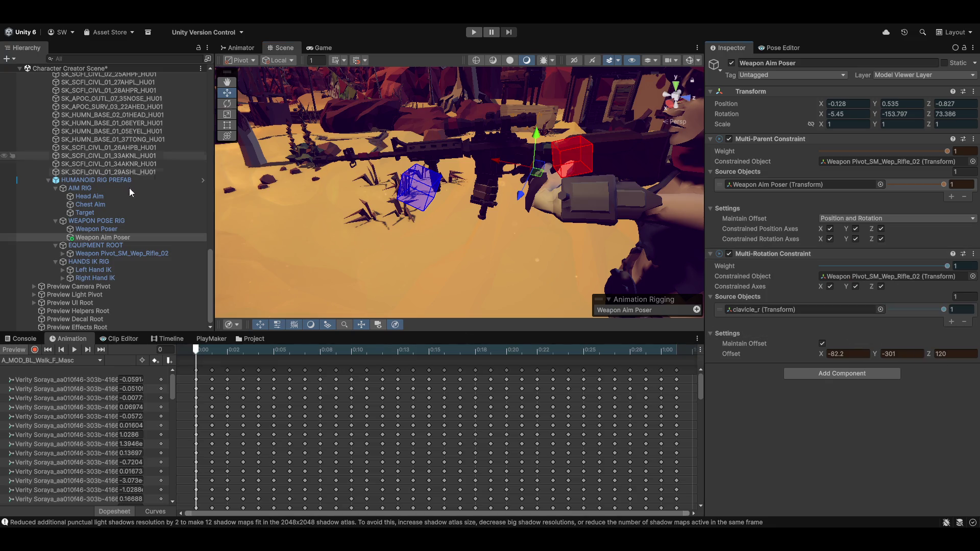
pyautogui.click(14, 350)
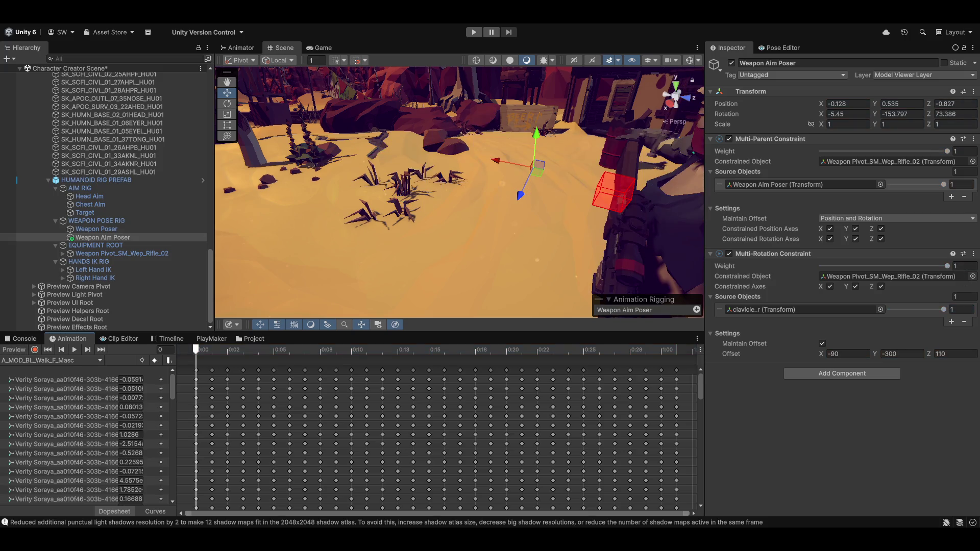
pyautogui.click(973, 254)
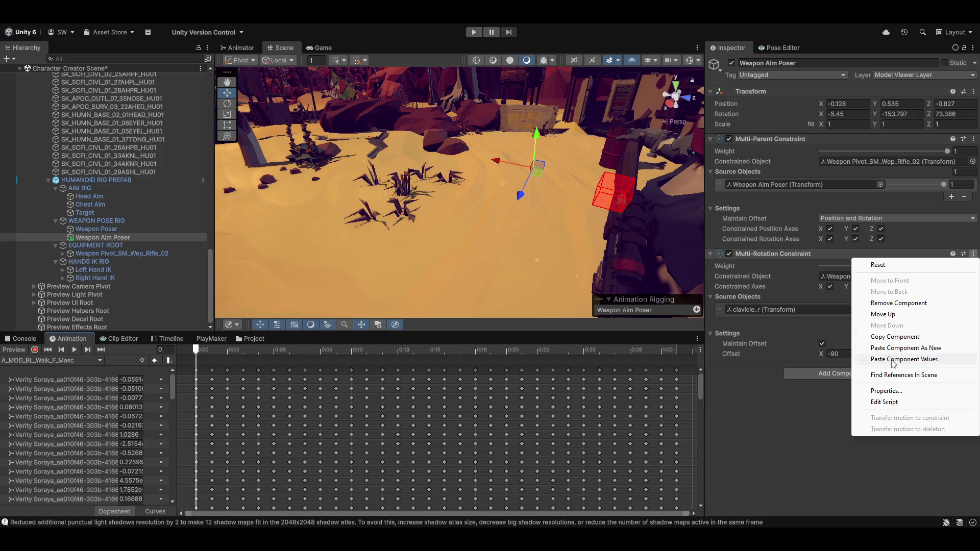
pyautogui.click(890, 360)
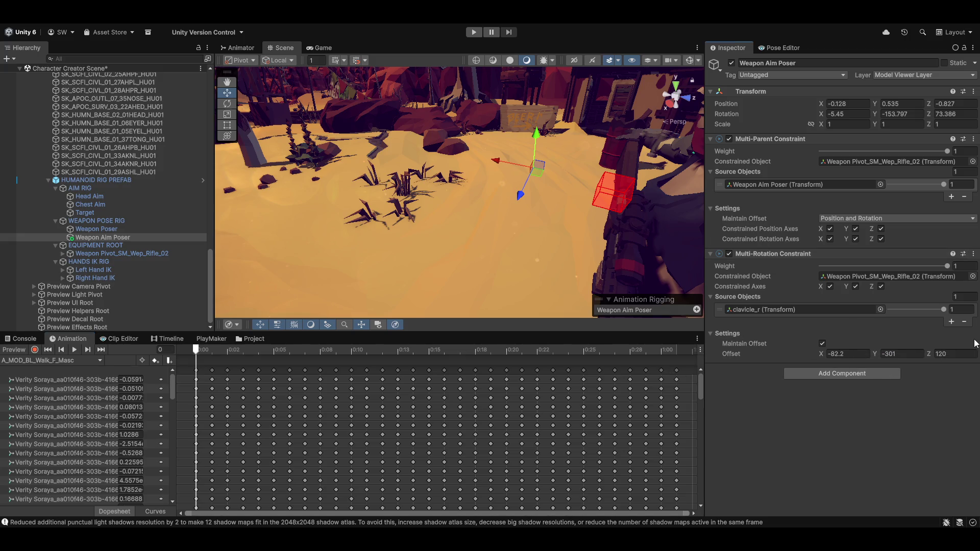
pyautogui.click(14, 349)
# Step: Set Weapon Poser's parent constraint weight to about 0.508
pyautogui.moveTo(516, 249)
pyautogui.mouseDown()
pyautogui.moveTo(442, 234)
pyautogui.moveTo(528, 265)
pyautogui.moveTo(528, 214)
pyautogui.moveTo(500, 249)
pyautogui.moveTo(476, 212)
pyautogui.moveTo(498, 209)
pyautogui.mouseUp()
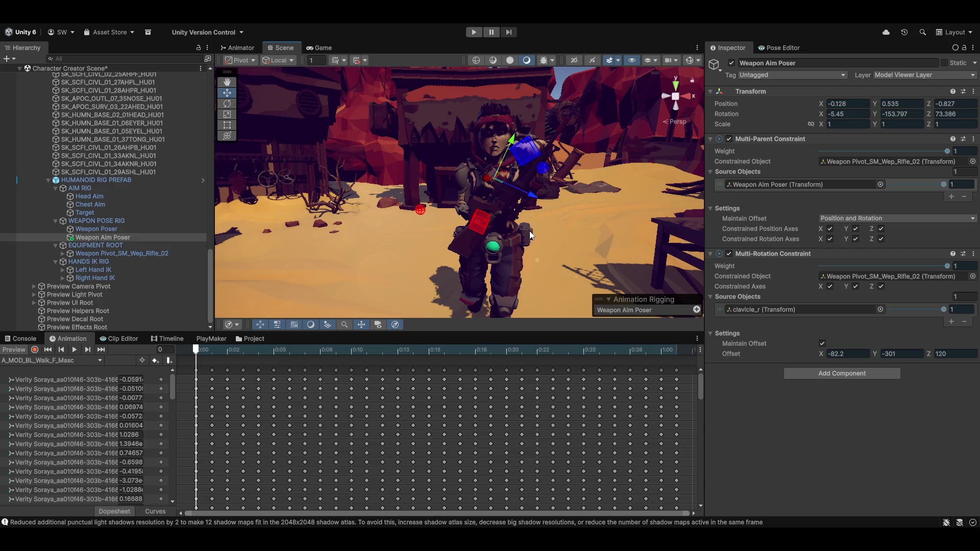
pyautogui.click(92, 229)
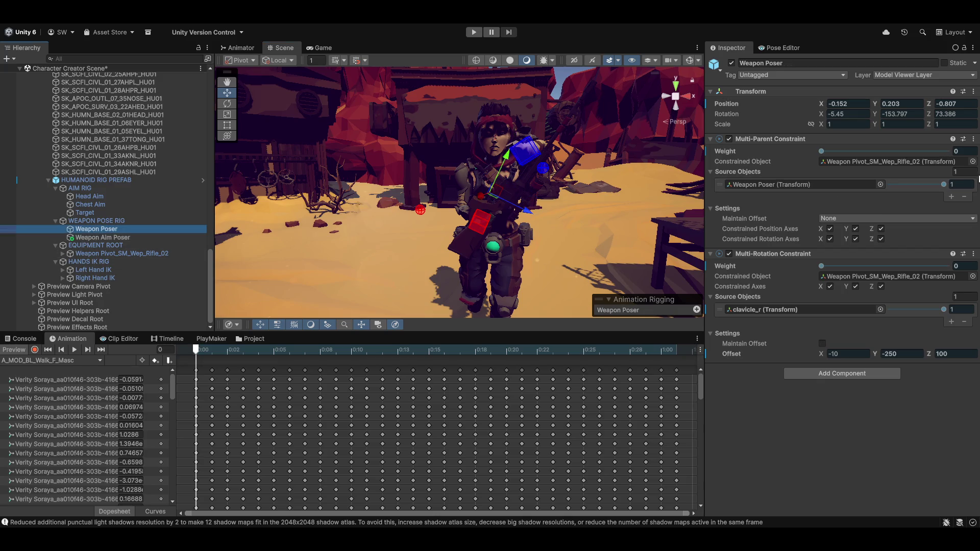
pyautogui.moveTo(735, 152)
pyautogui.mouseDown()
pyautogui.moveTo(745, 159)
pyautogui.moveTo(541, 210)
pyautogui.moveTo(547, 226)
pyautogui.moveTo(454, 232)
pyautogui.mouseUp()
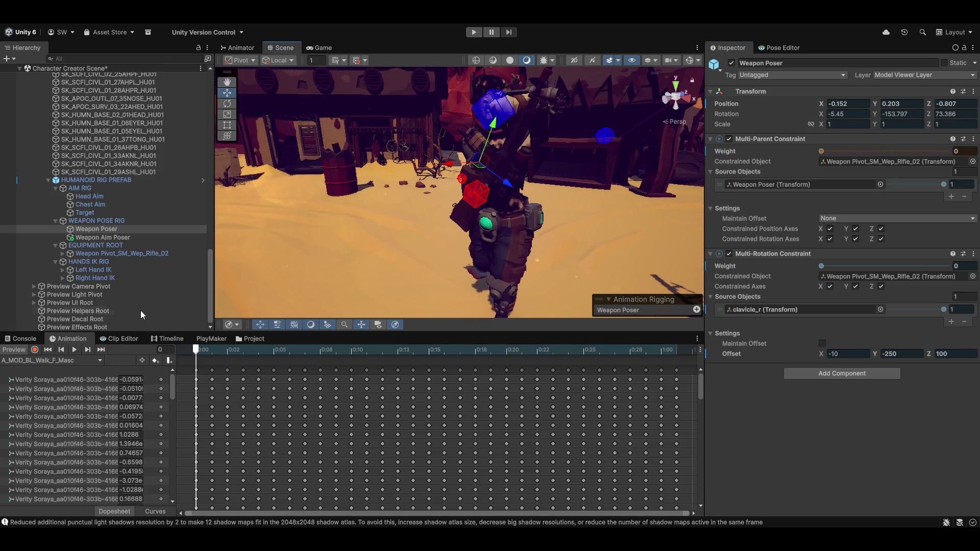
# Step: Reselect the Weapon Aim Poser and scrub its rotation offsets to roughly X 180, Y -103.6, Z 181.6
pyautogui.click(97, 237)
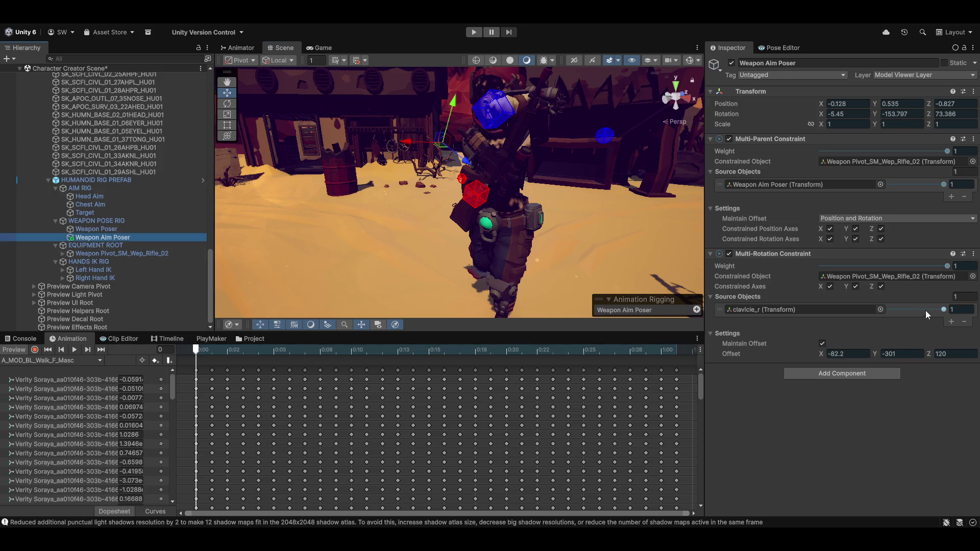
pyautogui.moveTo(925, 310)
pyautogui.mouseDown()
pyautogui.moveTo(935, 305)
pyautogui.moveTo(711, 314)
pyautogui.moveTo(944, 309)
pyautogui.mouseUp()
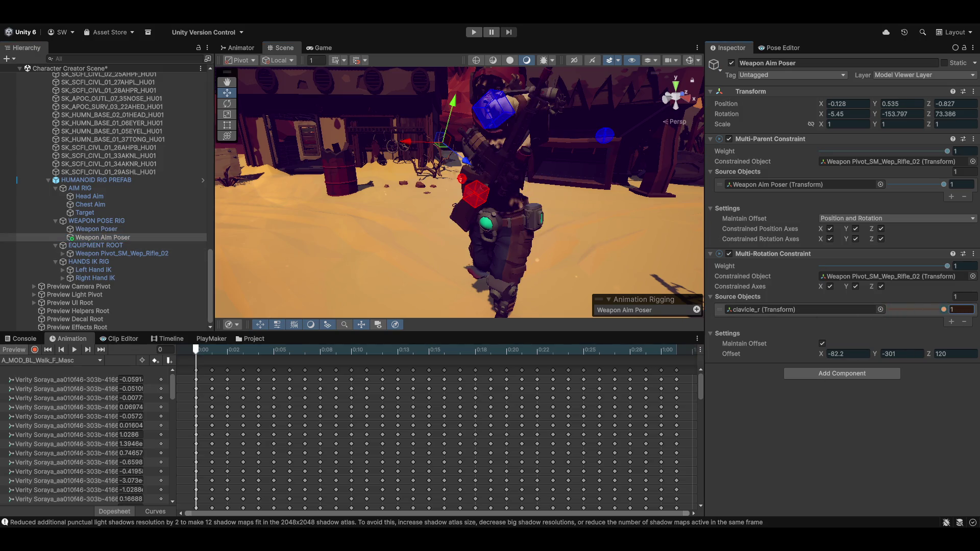
pyautogui.moveTo(876, 356)
pyautogui.mouseDown()
pyautogui.moveTo(974, 356)
pyautogui.moveTo(59, 363)
pyautogui.mouseUp()
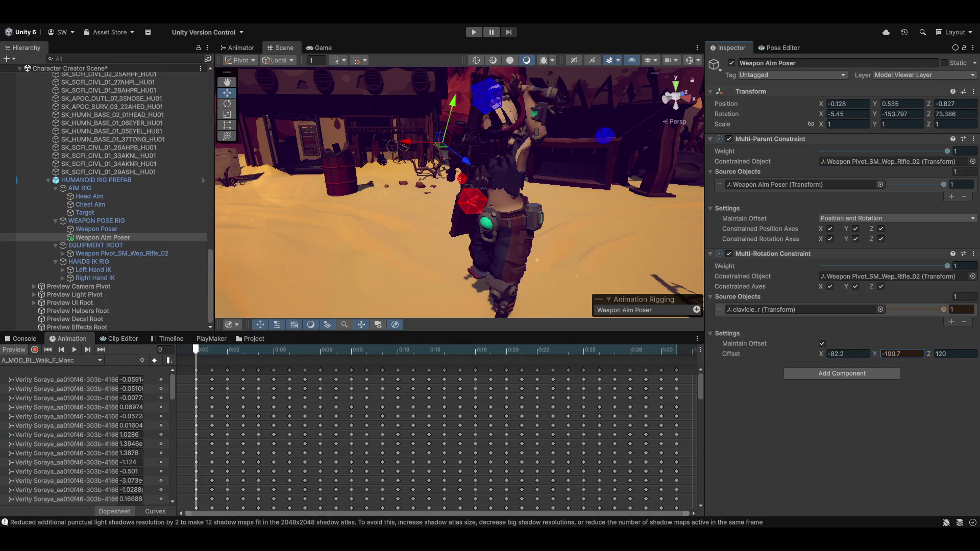
pyautogui.moveTo(820, 357)
pyautogui.mouseDown()
pyautogui.moveTo(975, 357)
pyautogui.moveTo(44, 359)
pyautogui.moveTo(80, 363)
pyautogui.mouseUp()
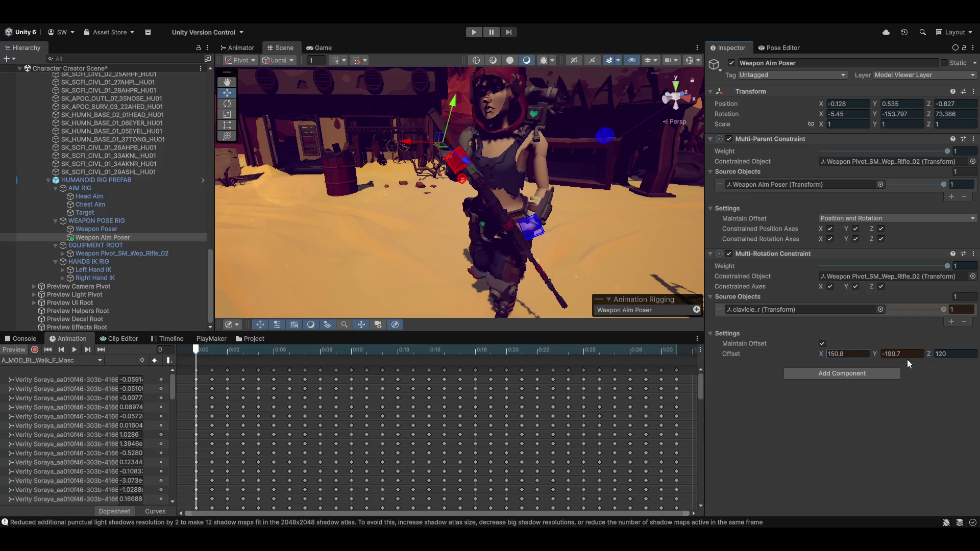
pyautogui.moveTo(930, 354)
pyautogui.mouseDown()
pyautogui.moveTo(974, 357)
pyautogui.moveTo(84, 368)
pyautogui.mouseUp()
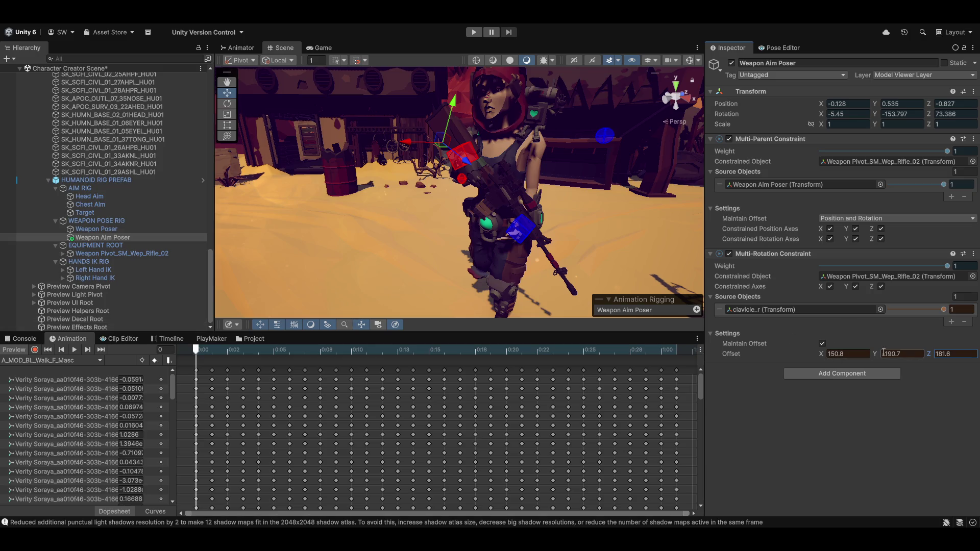
pyautogui.moveTo(874, 353)
pyautogui.mouseDown()
pyautogui.moveTo(829, 360)
pyautogui.moveTo(970, 357)
pyautogui.moveTo(23, 352)
pyautogui.moveTo(96, 353)
pyautogui.mouseUp()
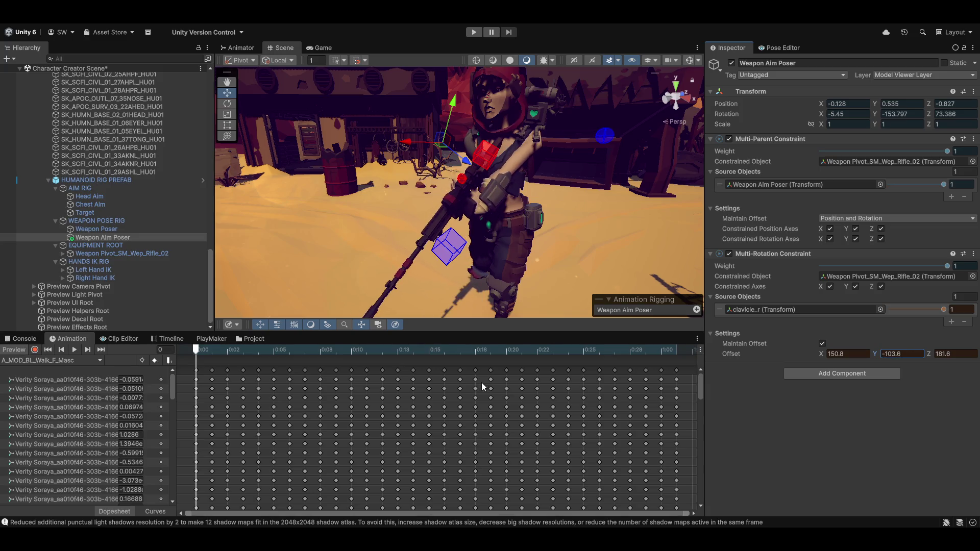
pyautogui.moveTo(823, 356)
pyautogui.mouseDown()
pyautogui.moveTo(874, 354)
pyautogui.moveTo(854, 351)
pyautogui.mouseUp()
# Step: Enter exactly 180 for Offset X, then bring Y to about -102.8 and Z to about 153.7
pyautogui.click(856, 351)
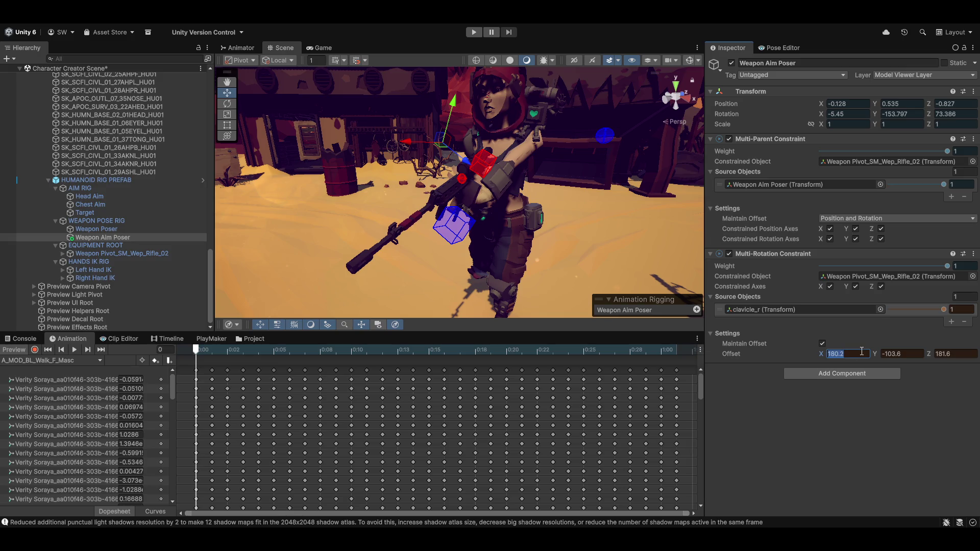
pyautogui.write('180')
pyautogui.press('Return')
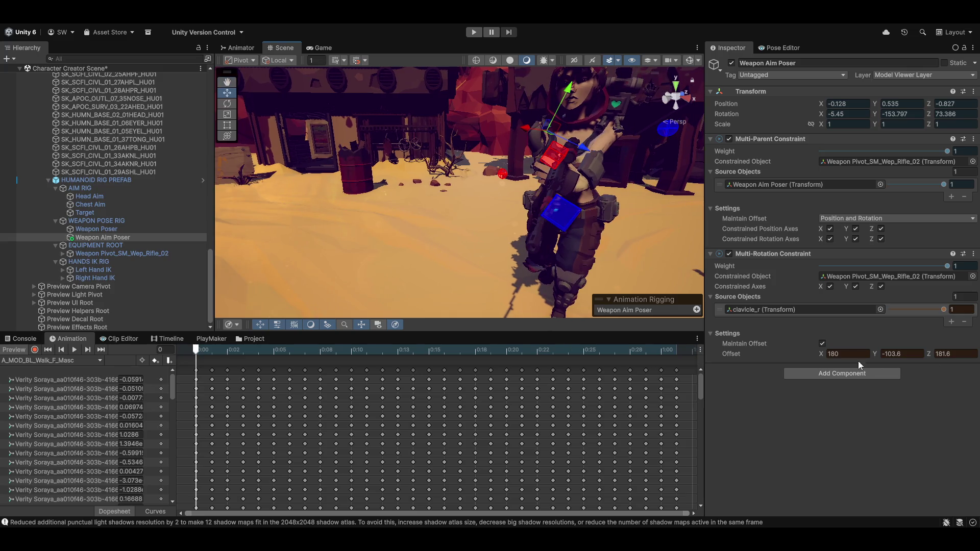
pyautogui.moveTo(874, 354)
pyautogui.mouseDown()
pyautogui.moveTo(838, 352)
pyautogui.moveTo(880, 351)
pyautogui.moveTo(865, 351)
pyautogui.mouseUp()
pyautogui.moveTo(930, 357); pyautogui.dragTo(882, 355)
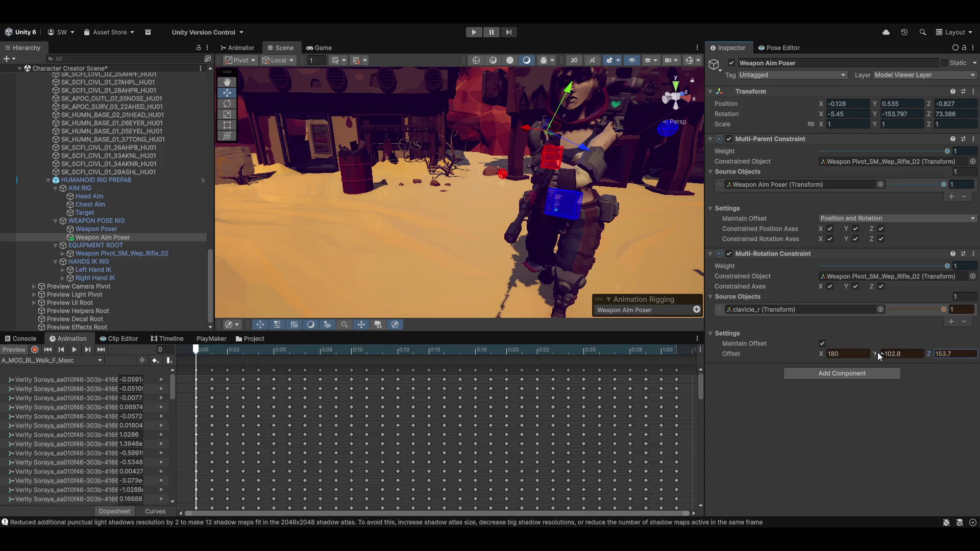
# Step: Set Offset Z to 150 and Offset Y to -110, orbiting to view the rifle from the front
pyautogui.moveTo(549, 256)
pyautogui.mouseDown()
pyautogui.moveTo(604, 261)
pyautogui.moveTo(433, 211)
pyautogui.moveTo(633, 219)
pyautogui.moveTo(602, 221)
pyautogui.moveTo(625, 229)
pyautogui.moveTo(634, 221)
pyautogui.moveTo(617, 230)
pyautogui.moveTo(269, 237)
pyautogui.moveTo(198, 224)
pyautogui.moveTo(218, 233)
pyautogui.moveTo(265, 197)
pyautogui.mouseUp()
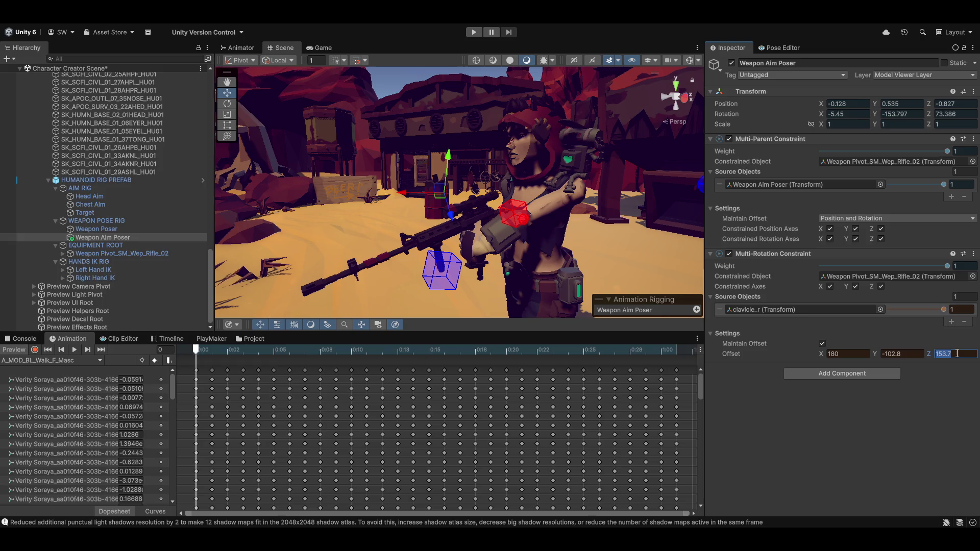
pyautogui.write('150')
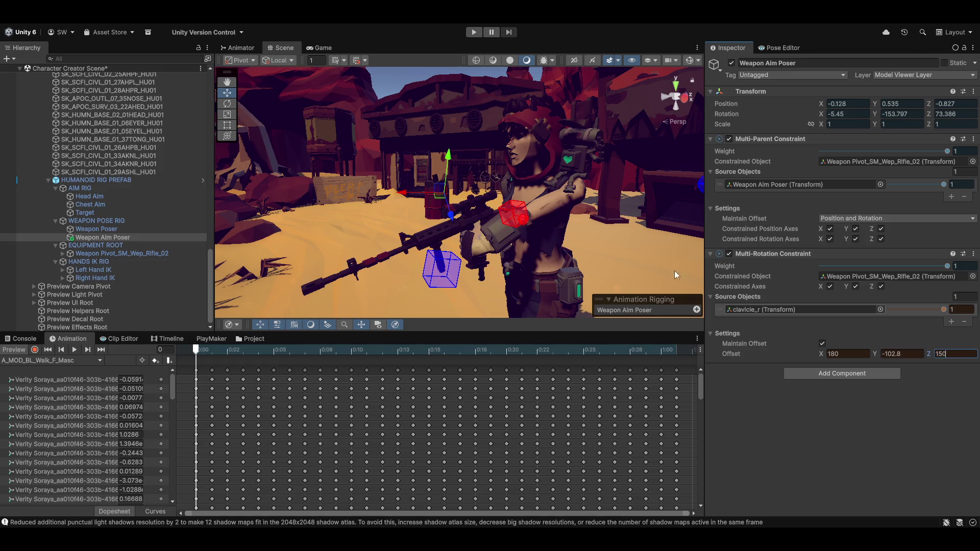
pyautogui.moveTo(676, 275); pyautogui.dragTo(658, 250)
pyautogui.moveTo(634, 217); pyautogui.dragTo(611, 167)
pyautogui.click(906, 355)
pyautogui.write('-9')
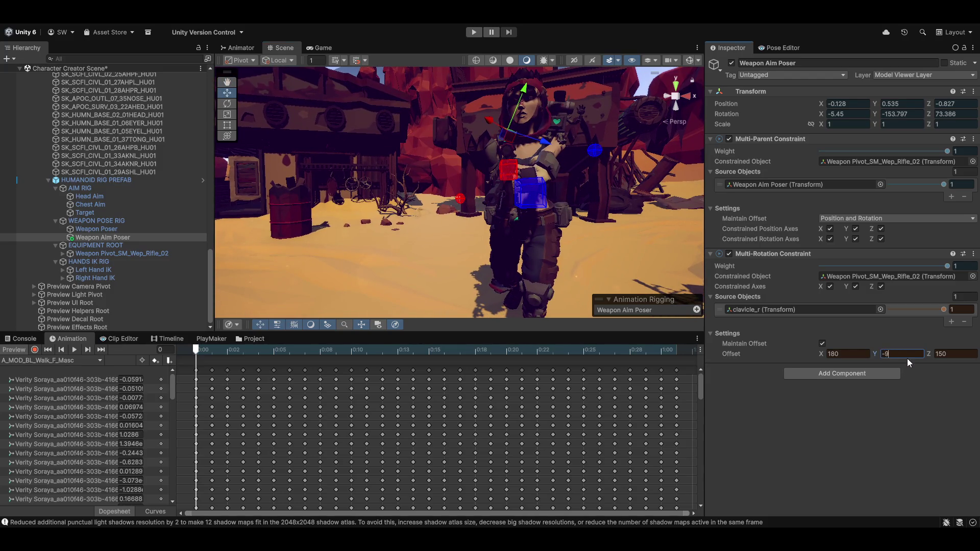
pyautogui.write('0')
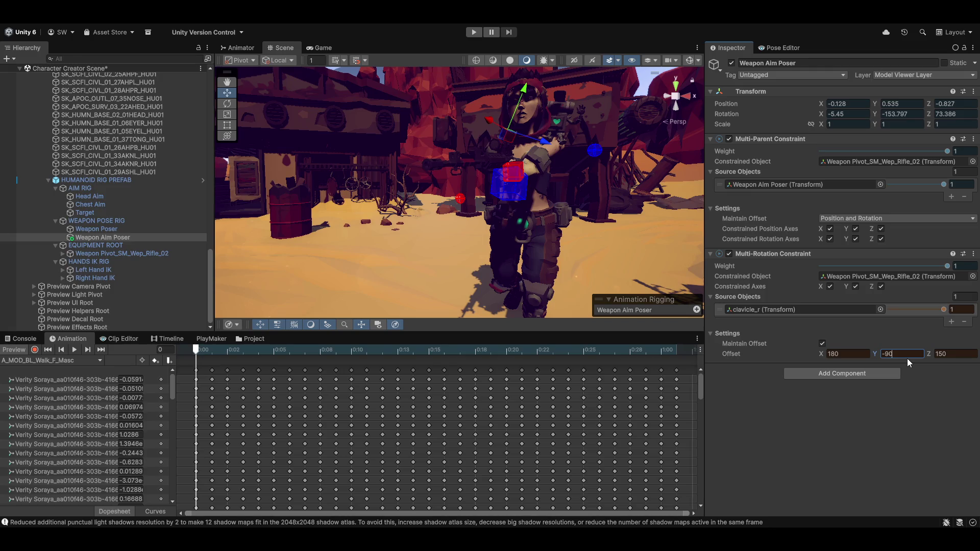
pyautogui.press('BackSpace')
pyautogui.write('120')
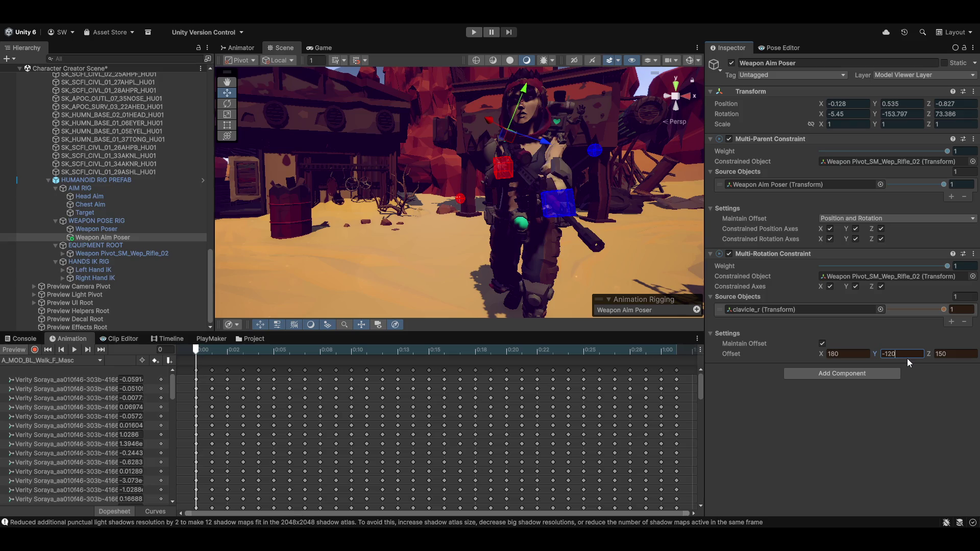
pyautogui.press('BackSpace')
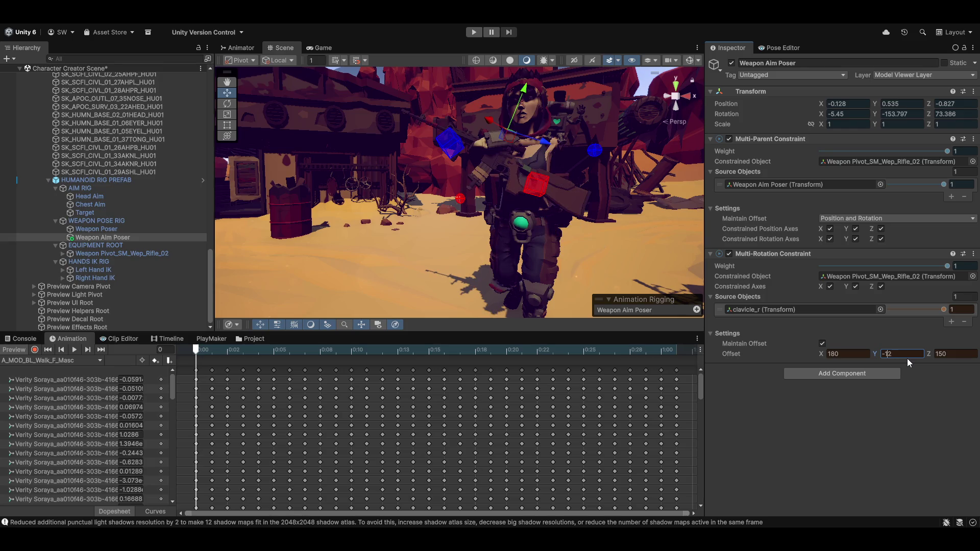
pyautogui.press('BackSpace')
pyautogui.write('10')
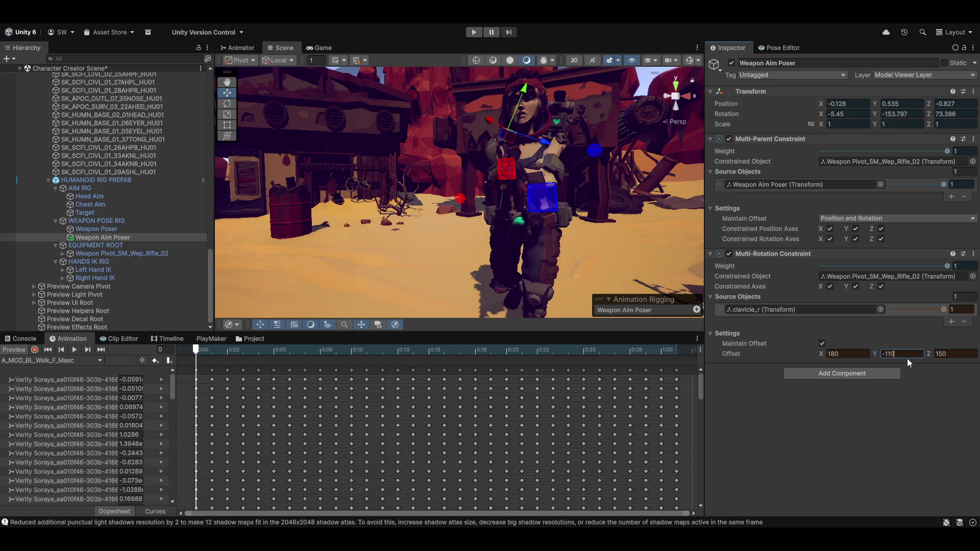
pyautogui.moveTo(586, 210)
pyautogui.mouseDown()
pyautogui.moveTo(436, 267)
pyautogui.moveTo(588, 251)
pyautogui.moveTo(459, 245)
pyautogui.moveTo(556, 204)
pyautogui.moveTo(530, 214)
pyautogui.moveTo(492, 196)
pyautogui.moveTo(609, 257)
pyautogui.mouseUp()
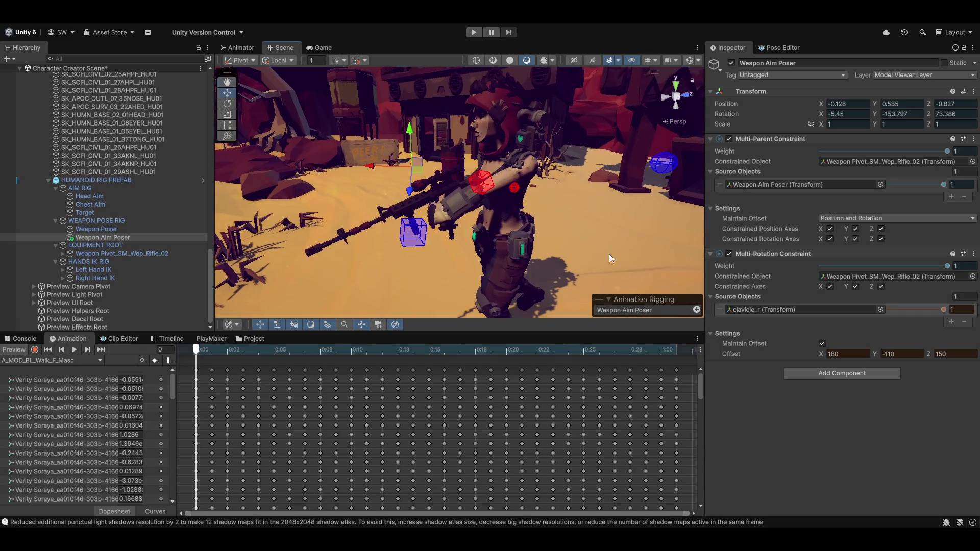
pyautogui.click(972, 254)
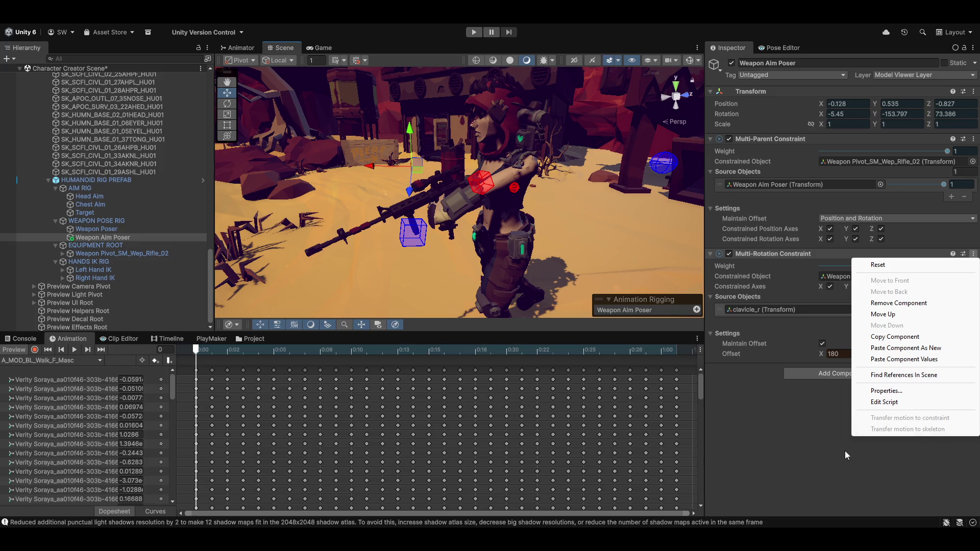
# Step: Copy the Multi-Rotation Constraint values and paste them back with Preview off, so the 180/-110/150 offset persists
pyautogui.click(896, 339)
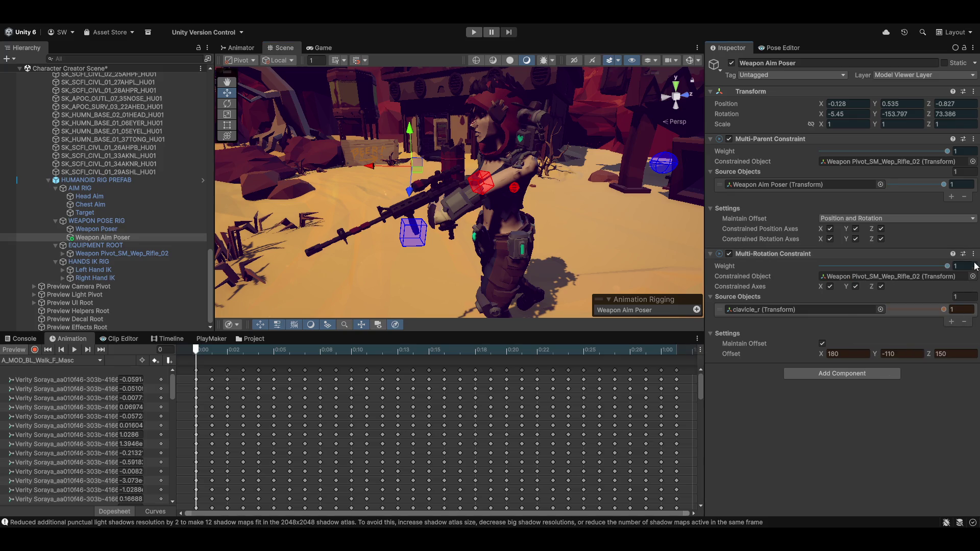
pyautogui.click(13, 350)
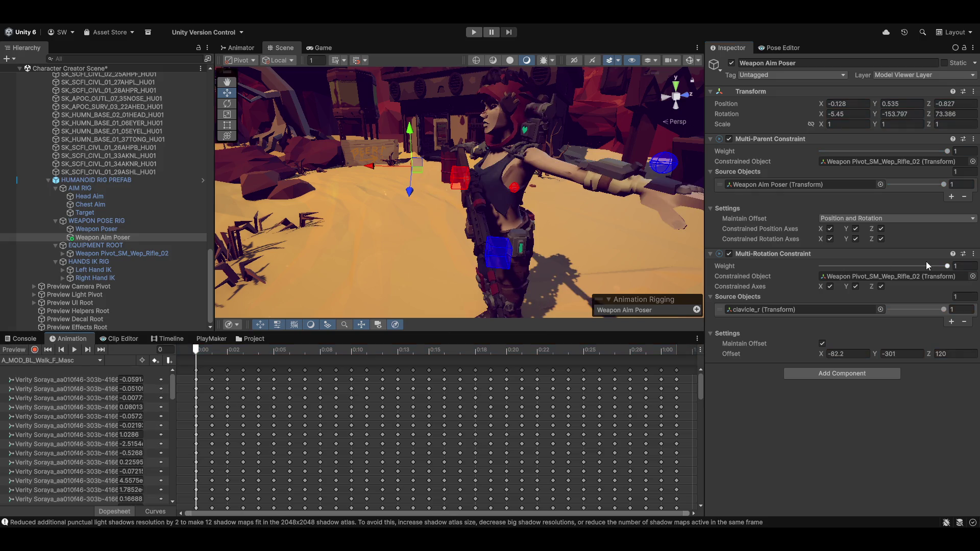
pyautogui.click(973, 253)
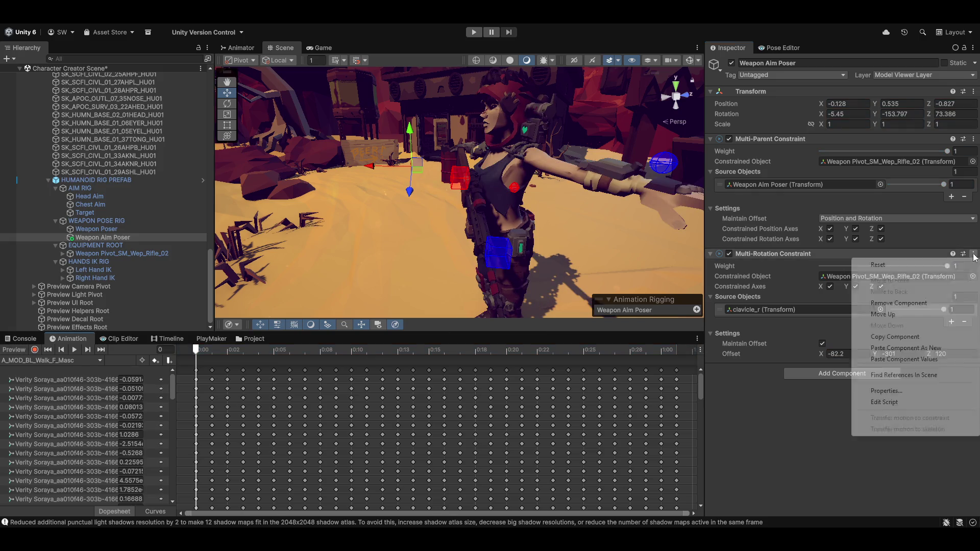
pyautogui.click(902, 360)
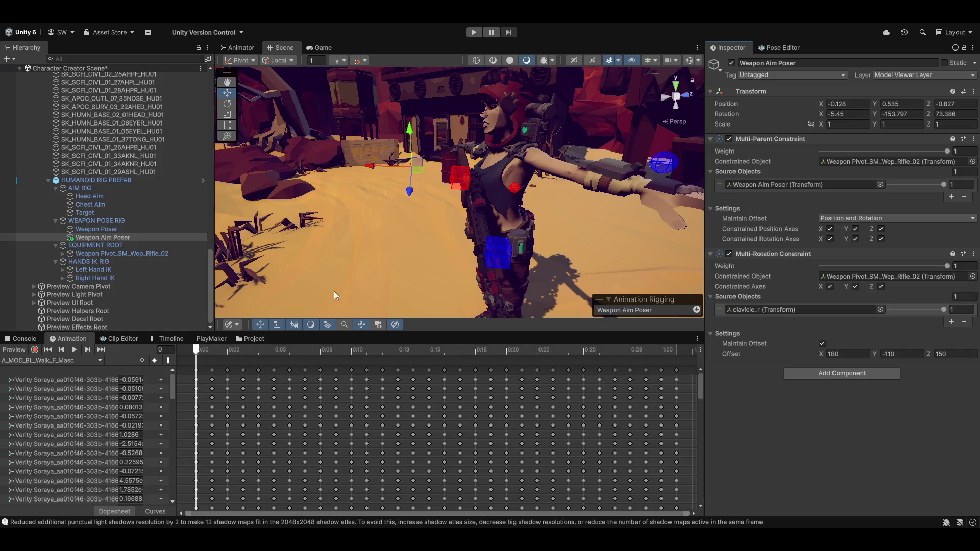
pyautogui.click(13, 350)
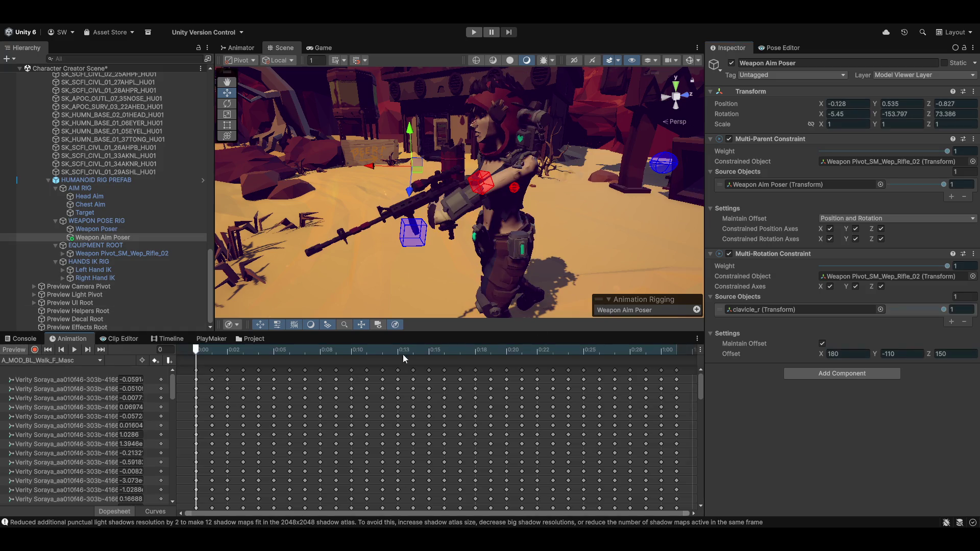
# Step: Scrub the walk clip, return it to the first frame, and orbit to face the character
pyautogui.moveTo(197, 353)
pyautogui.mouseDown()
pyautogui.moveTo(598, 364)
pyautogui.moveTo(397, 352)
pyautogui.mouseUp()
pyautogui.moveTo(307, 347)
pyautogui.mouseDown()
pyautogui.moveTo(534, 355)
pyautogui.moveTo(238, 348)
pyautogui.moveTo(549, 359)
pyautogui.moveTo(32, 355)
pyautogui.mouseUp()
pyautogui.moveTo(378, 212)
pyautogui.mouseDown()
pyautogui.moveTo(782, 207)
pyautogui.moveTo(642, 231)
pyautogui.mouseUp()
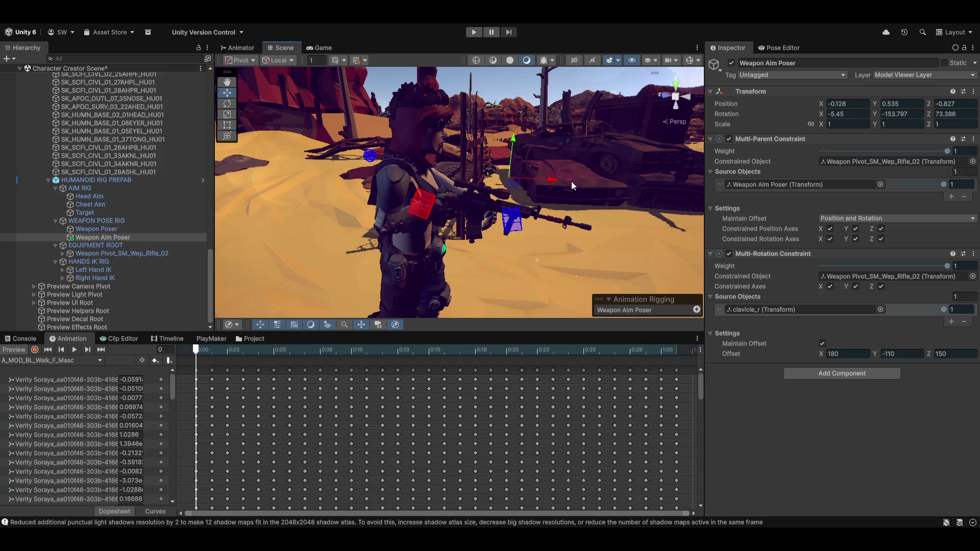
# Step: Move the Weapon Aim Poser up to lift the rifle, then scrub Offset Y to -104.7 and X to 195.2
pyautogui.moveTo(550, 179); pyautogui.dragTo(584, 184)
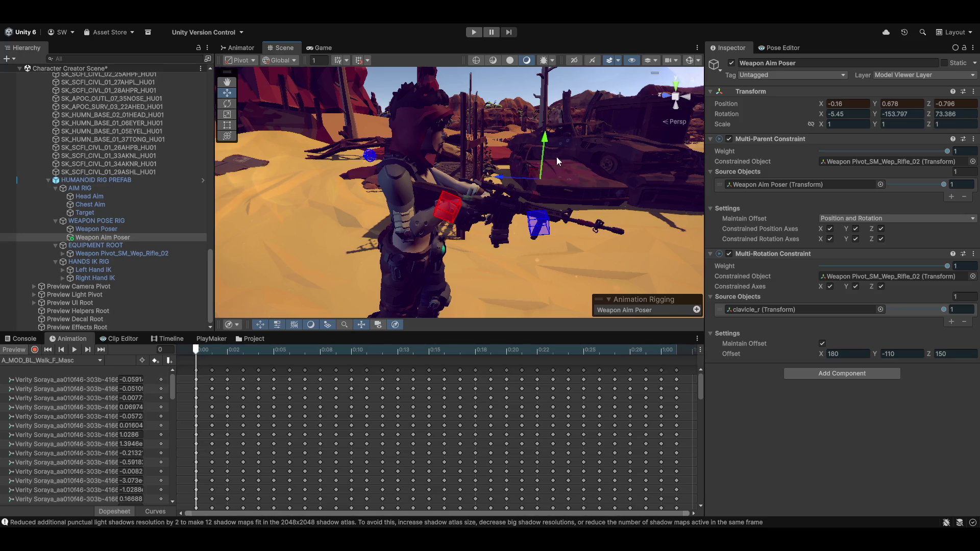
pyautogui.moveTo(545, 138); pyautogui.dragTo(547, 122)
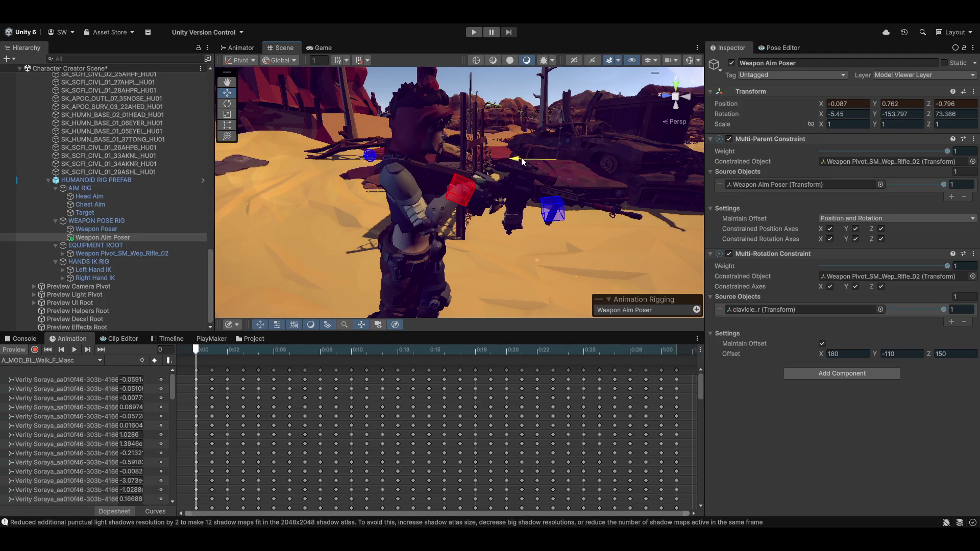
pyautogui.moveTo(522, 157)
pyautogui.mouseDown()
pyautogui.moveTo(509, 234)
pyautogui.moveTo(524, 225)
pyautogui.moveTo(537, 231)
pyautogui.moveTo(395, 196)
pyautogui.moveTo(537, 199)
pyautogui.moveTo(510, 214)
pyautogui.moveTo(544, 122)
pyautogui.mouseUp()
pyautogui.moveTo(547, 178); pyautogui.dragTo(447, 189)
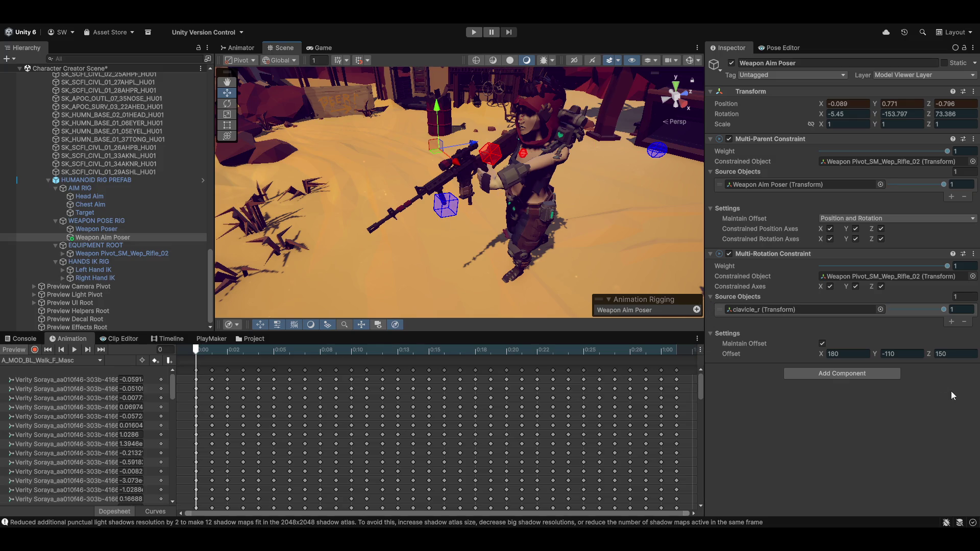
pyautogui.moveTo(873, 350)
pyautogui.mouseDown()
pyautogui.moveTo(929, 353)
pyautogui.moveTo(931, 345)
pyautogui.mouseUp()
pyautogui.moveTo(819, 351); pyautogui.dragTo(844, 351)
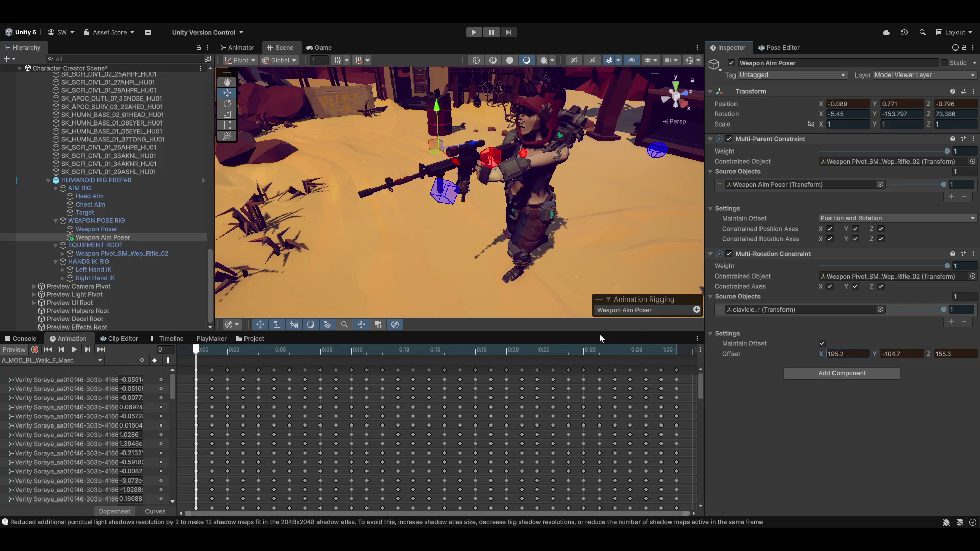
# Step: Type 190 for Offset X and -105 for Offset Y, orbiting the view to inspect the rifle's aim
pyautogui.write('190')
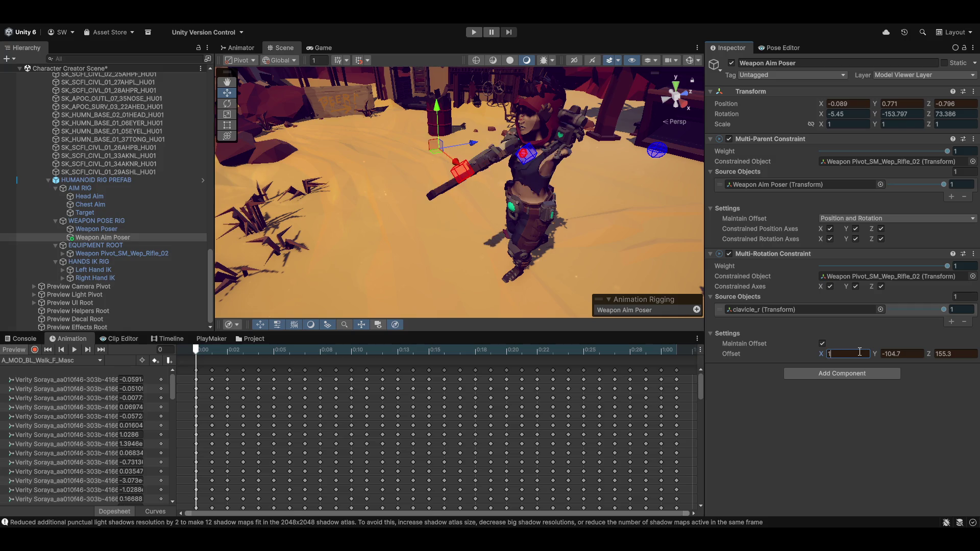
pyautogui.moveTo(470, 306)
pyautogui.mouseDown()
pyautogui.moveTo(729, 225)
pyautogui.moveTo(618, 165)
pyautogui.mouseUp()
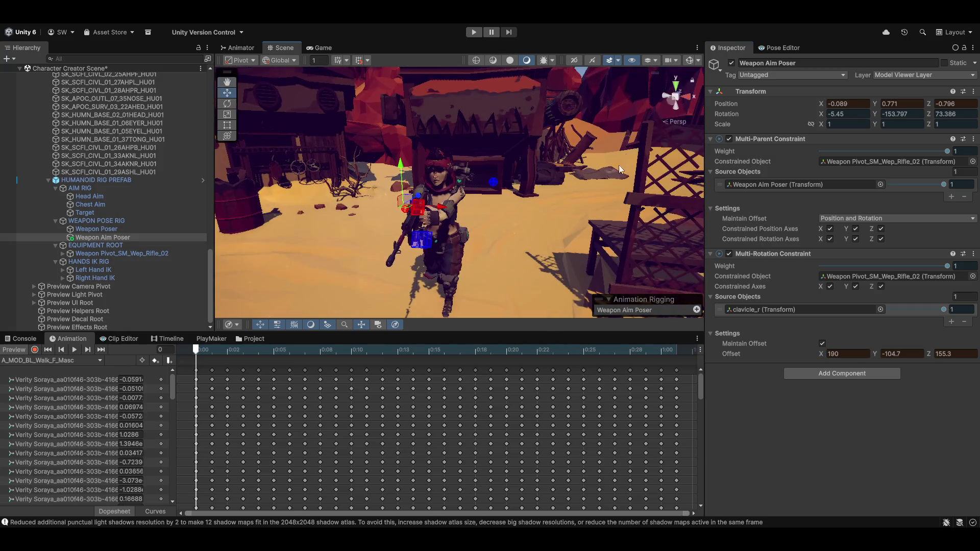
pyautogui.moveTo(666, 100)
pyautogui.mouseDown()
pyautogui.moveTo(693, 105)
pyautogui.moveTo(541, 247)
pyautogui.moveTo(529, 201)
pyautogui.moveTo(462, 196)
pyautogui.moveTo(571, 225)
pyautogui.moveTo(471, 159)
pyautogui.mouseUp()
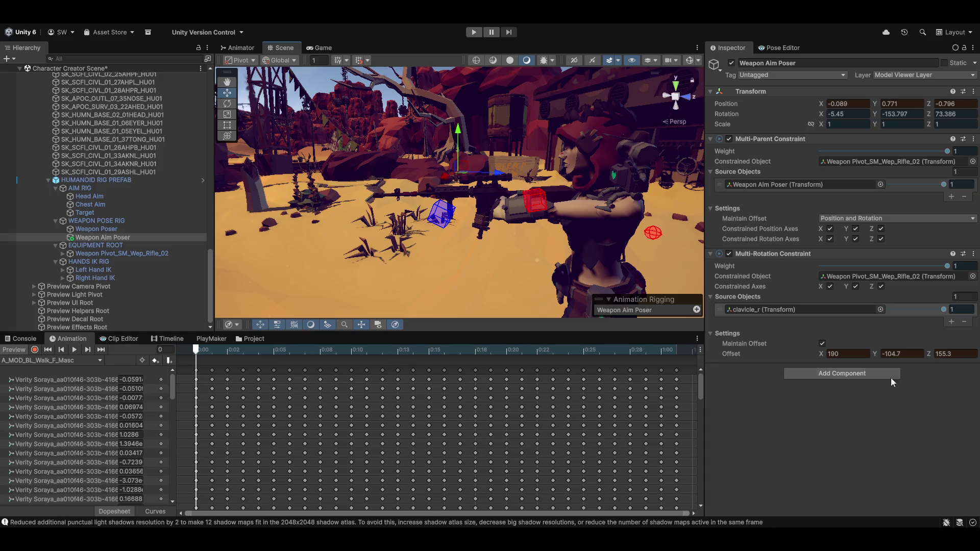
pyautogui.write('-105')
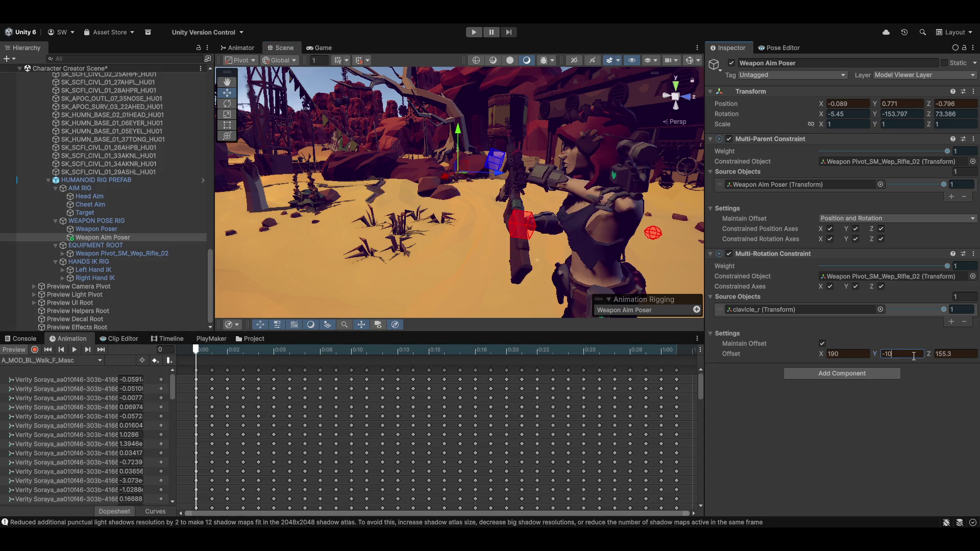
pyautogui.moveTo(617, 285)
pyautogui.mouseDown()
pyautogui.moveTo(494, 248)
pyautogui.moveTo(568, 243)
pyautogui.moveTo(596, 216)
pyautogui.moveTo(640, 238)
pyautogui.mouseUp()
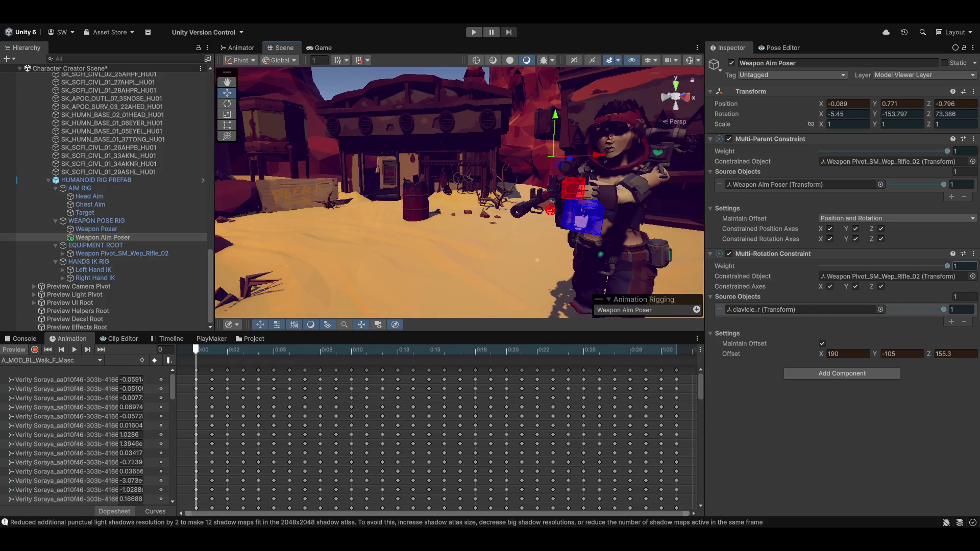
pyautogui.click(972, 255)
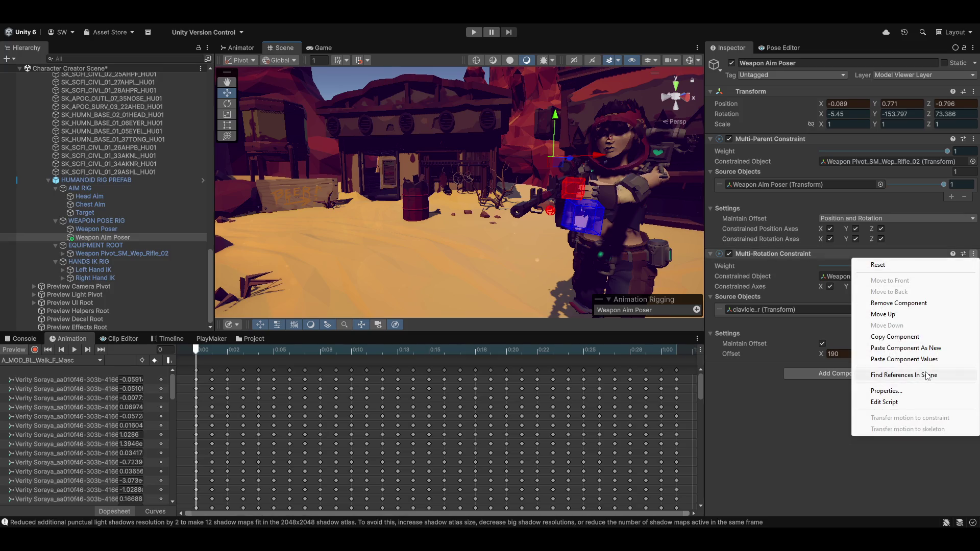
# Step: Carry the 190/-105/155.3 constraint values out of Preview with copy/paste, then play the walk clip
pyautogui.click(888, 337)
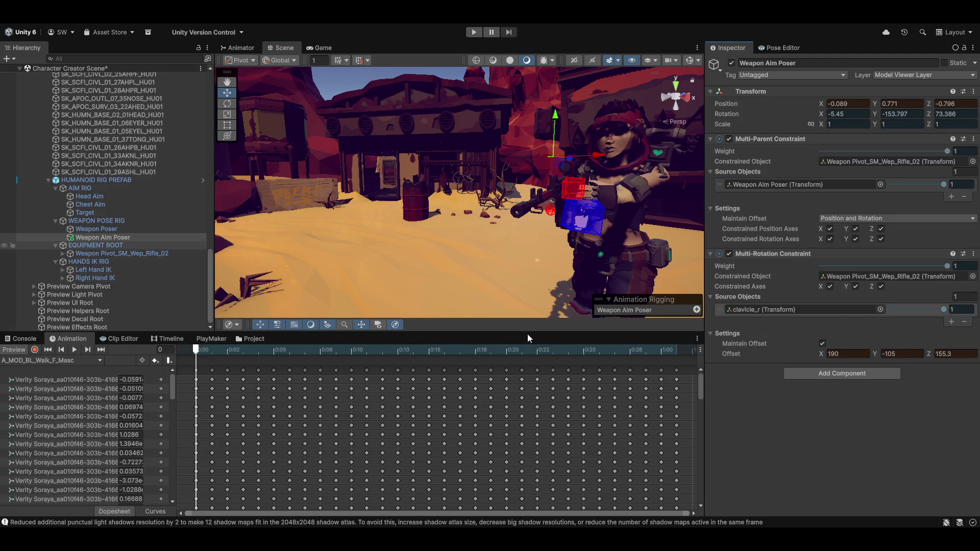
pyautogui.click(14, 351)
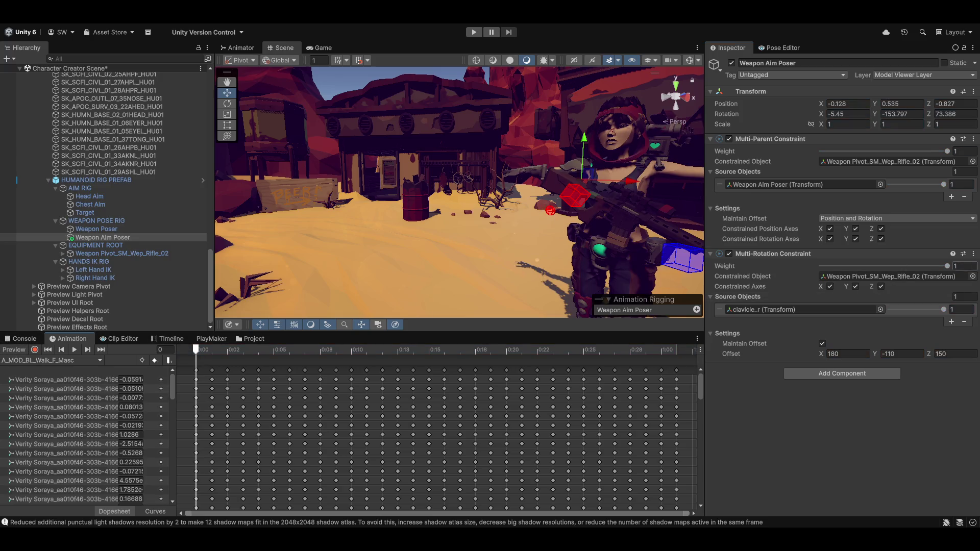
pyautogui.click(973, 254)
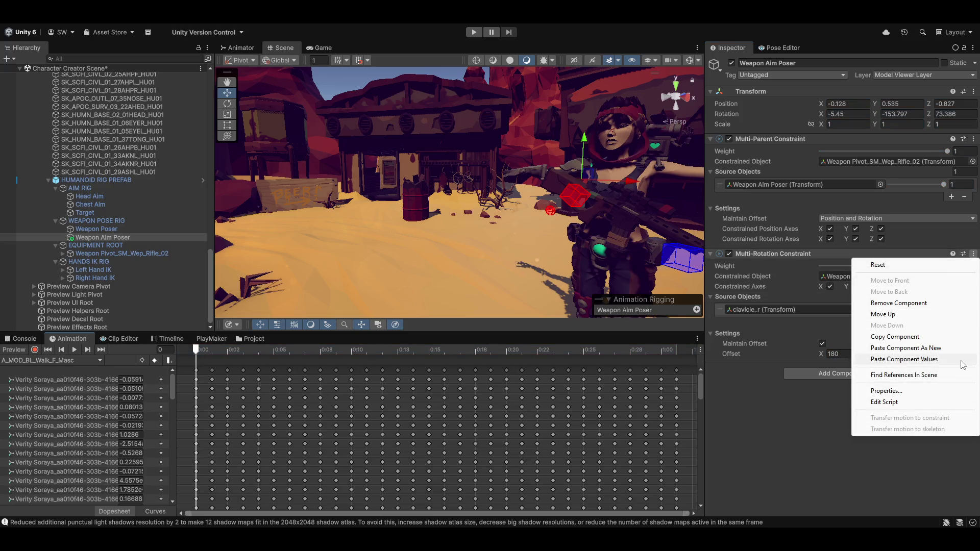
pyautogui.click(904, 360)
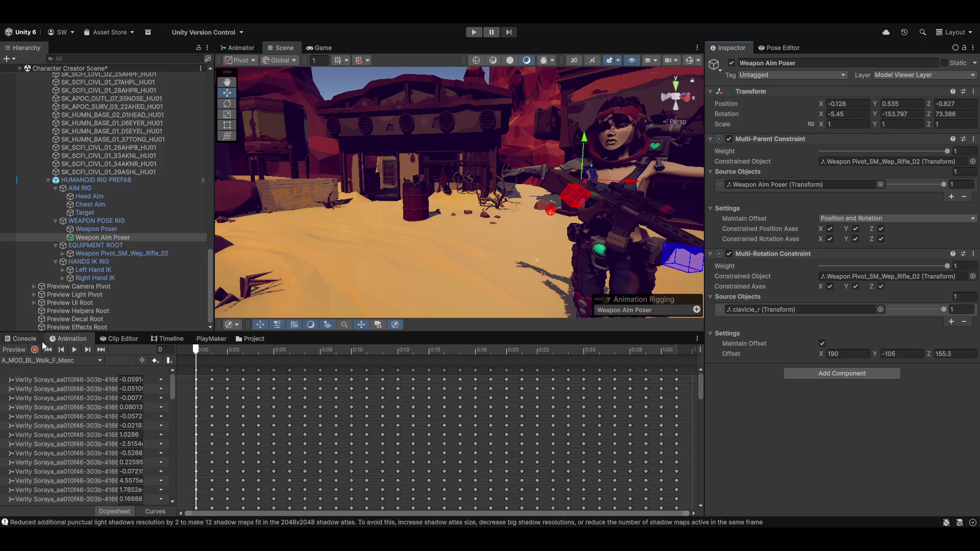
pyautogui.click(11, 350)
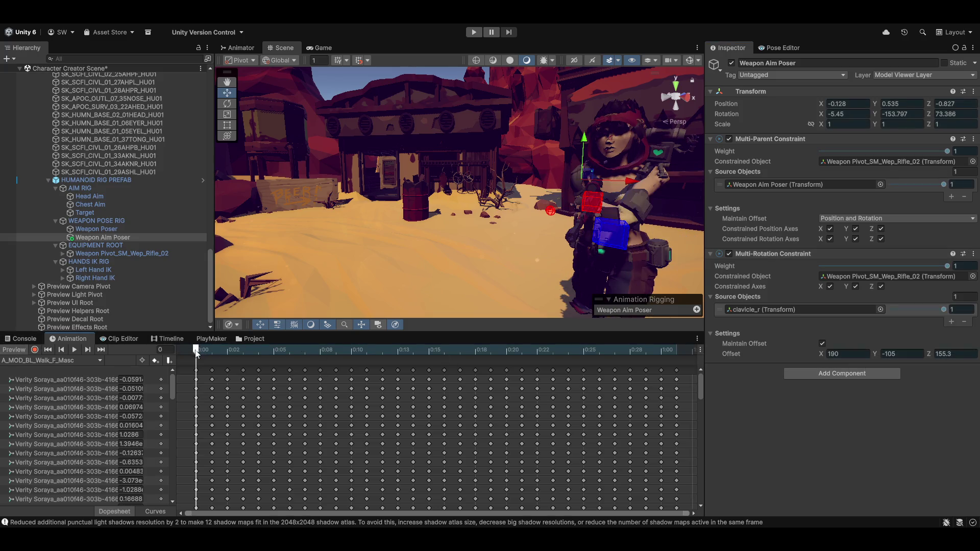
pyautogui.moveTo(196, 354)
pyautogui.mouseDown()
pyautogui.moveTo(550, 363)
pyautogui.moveTo(520, 352)
pyautogui.moveTo(196, 352)
pyautogui.mouseUp()
pyautogui.click(74, 350)
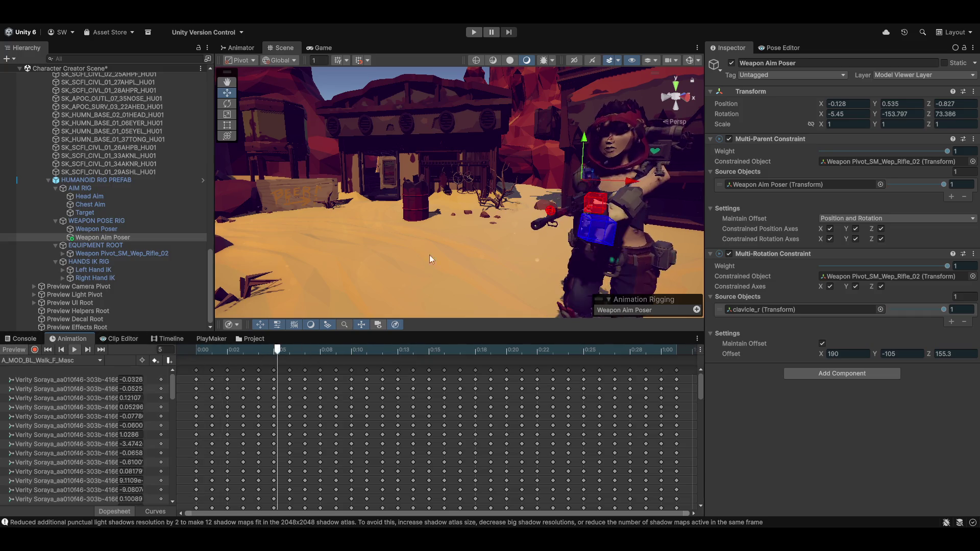
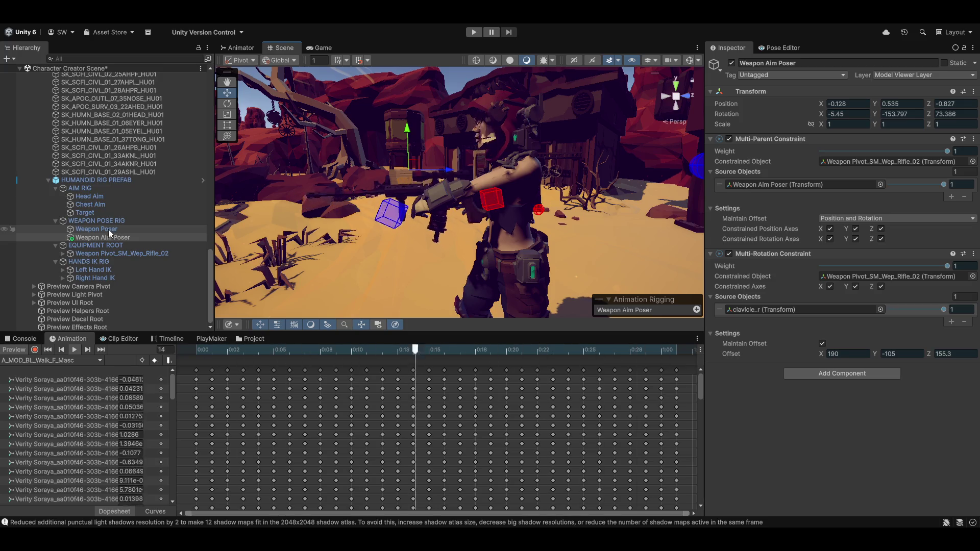
# Step: Select the character's torso mesh in the Scene view to bring back its idle clip keyframes
pyautogui.click(384, 206)
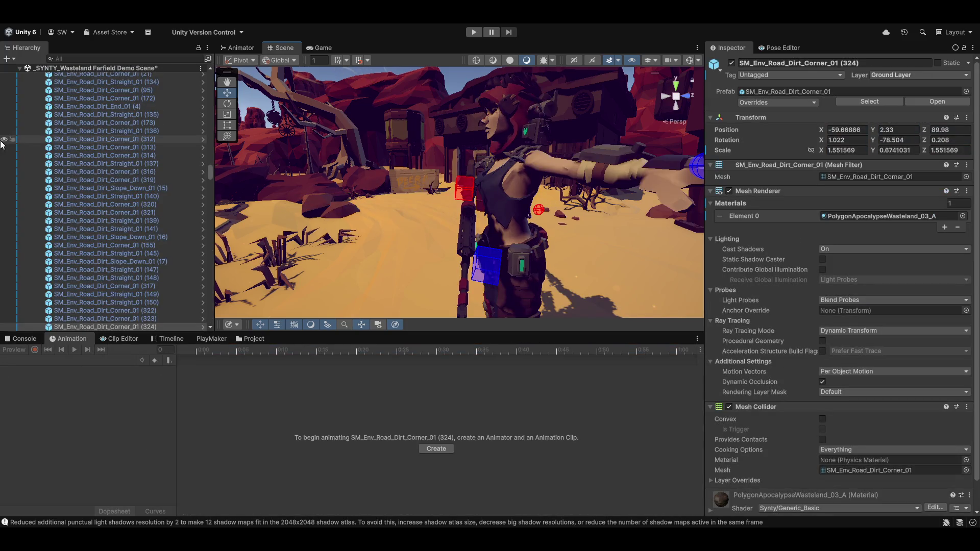
pyautogui.scroll(-5, 102, 205)
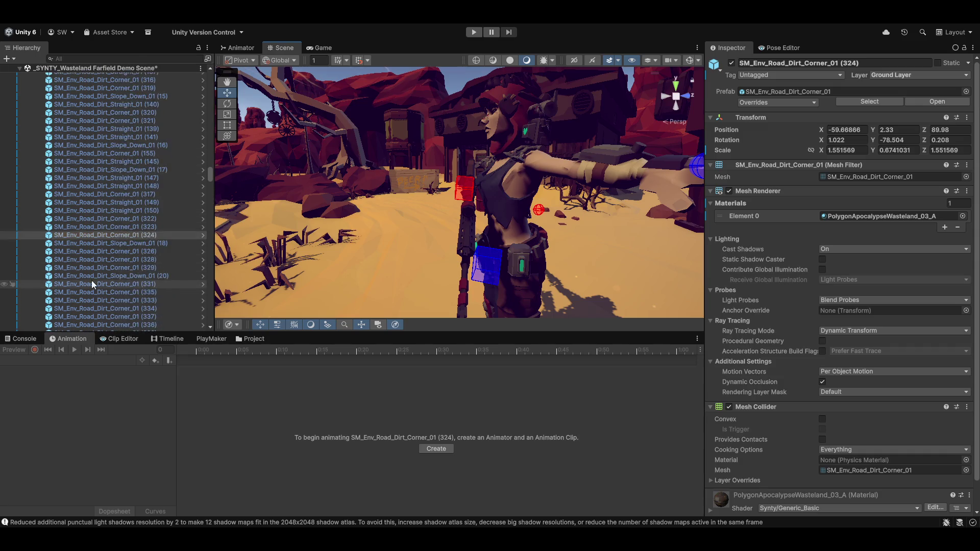
pyautogui.scroll(-15, 93, 284)
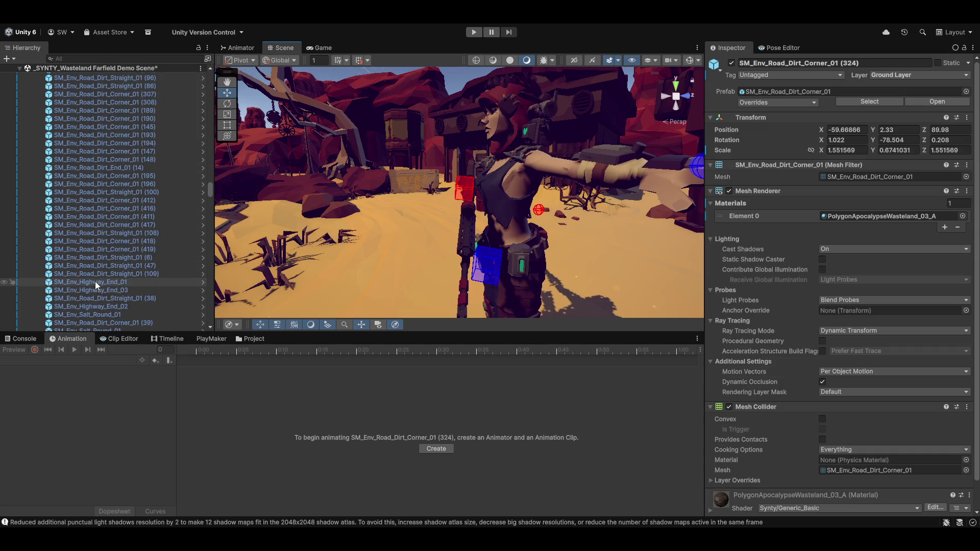
pyautogui.scroll(-10, 97, 281)
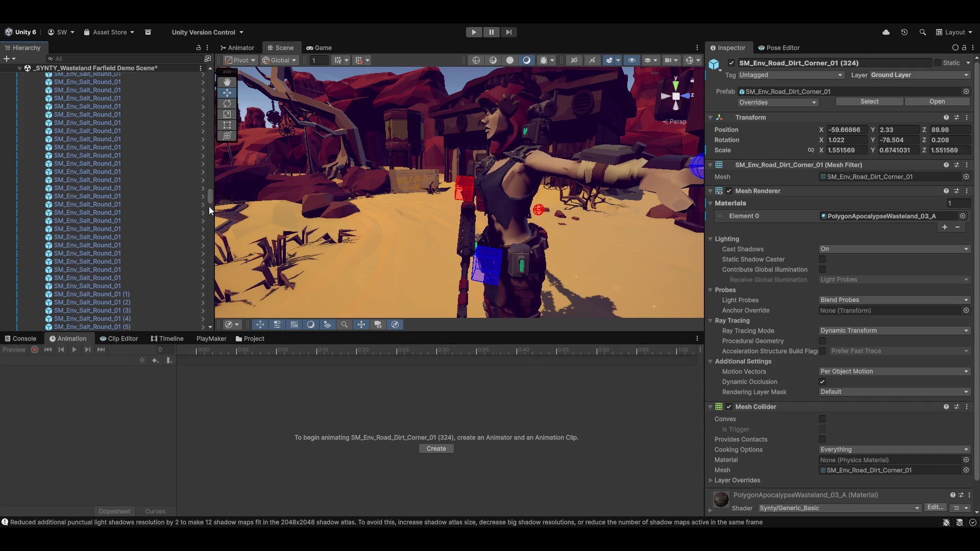
pyautogui.moveTo(209, 206); pyautogui.dragTo(209, 260)
pyautogui.click(513, 205)
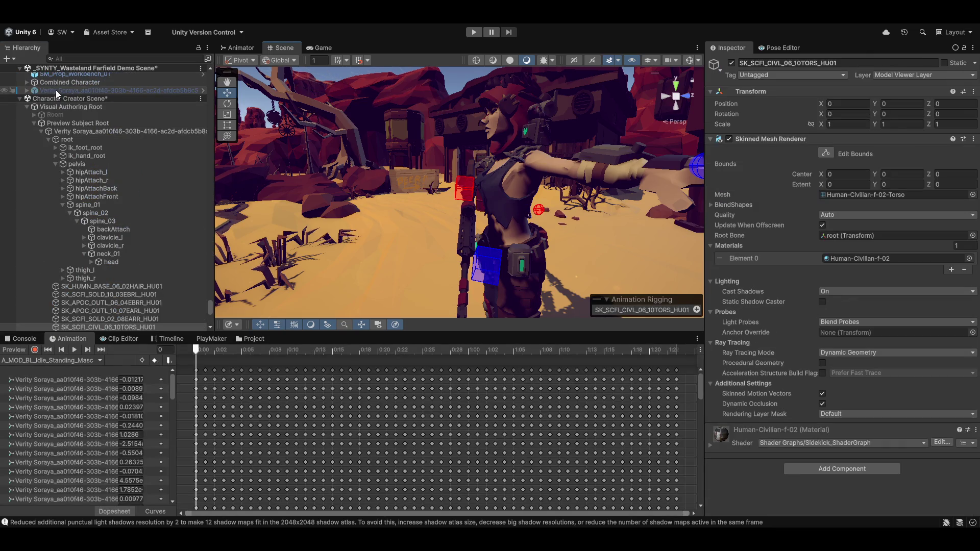
# Step: Select the character's root object and switch its Animation clip to A_MOD_BL_Run_F_Masc
pyautogui.click(85, 133)
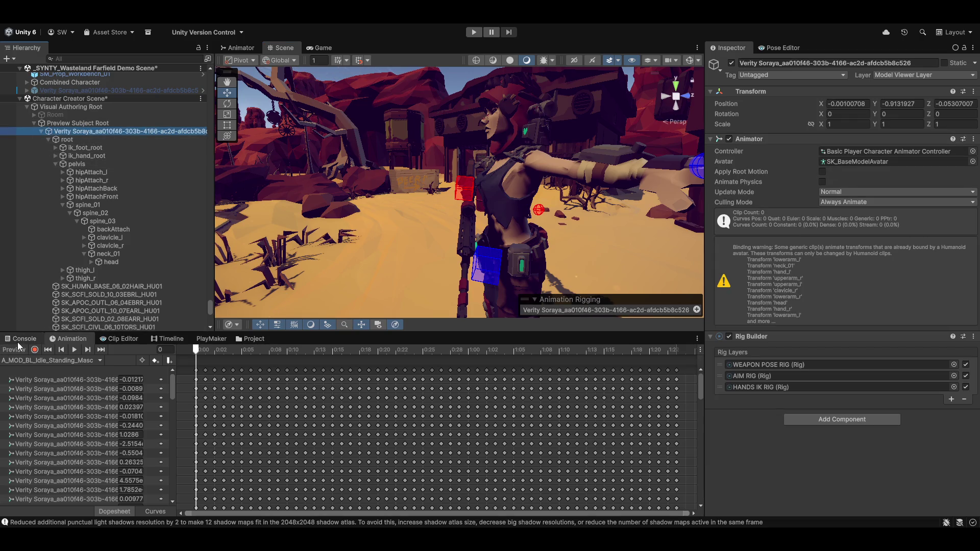
pyautogui.click(25, 361)
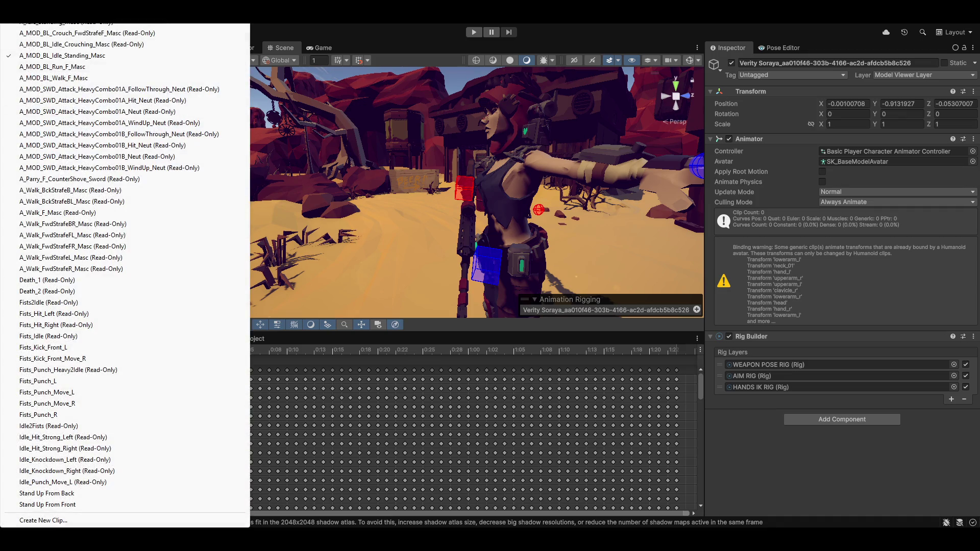
pyautogui.click(90, 69)
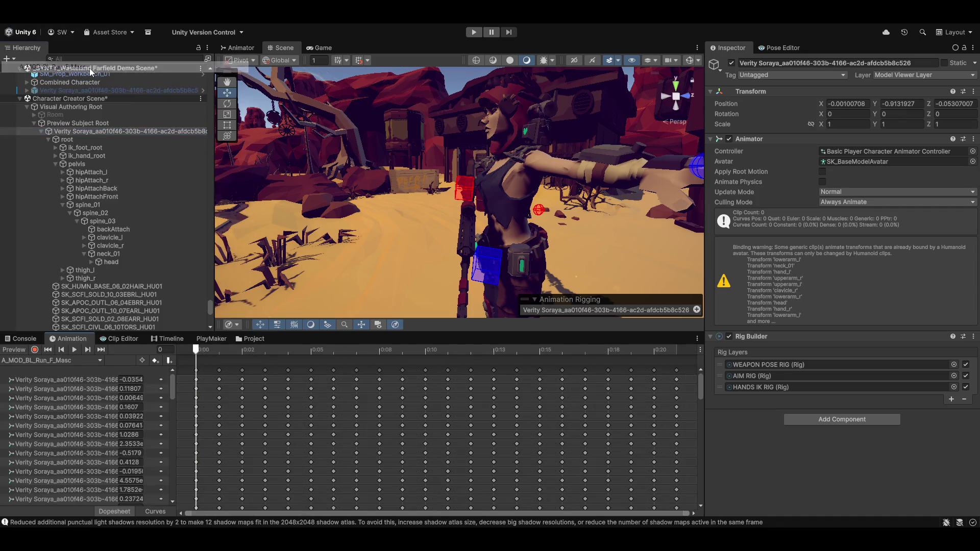
# Step: Preview and play the A_MOD_BL_Run_F_Masc clip, orbiting the Scene view to face the character
pyautogui.click(18, 349)
pyautogui.press('space')
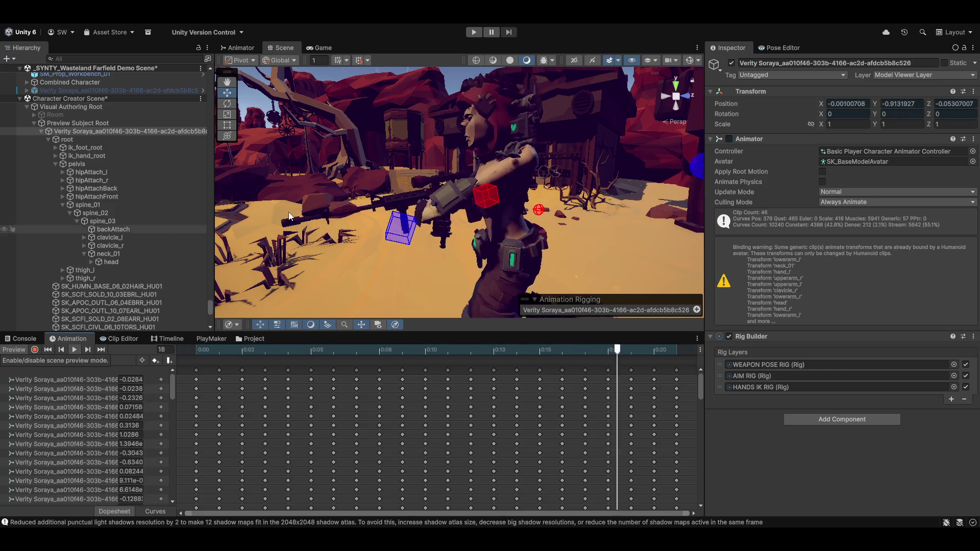
pyautogui.moveTo(682, 222)
pyautogui.mouseDown()
pyautogui.moveTo(426, 205)
pyautogui.moveTo(454, 225)
pyautogui.moveTo(480, 203)
pyautogui.moveTo(477, 186)
pyautogui.moveTo(551, 197)
pyautogui.moveTo(451, 239)
pyautogui.mouseUp()
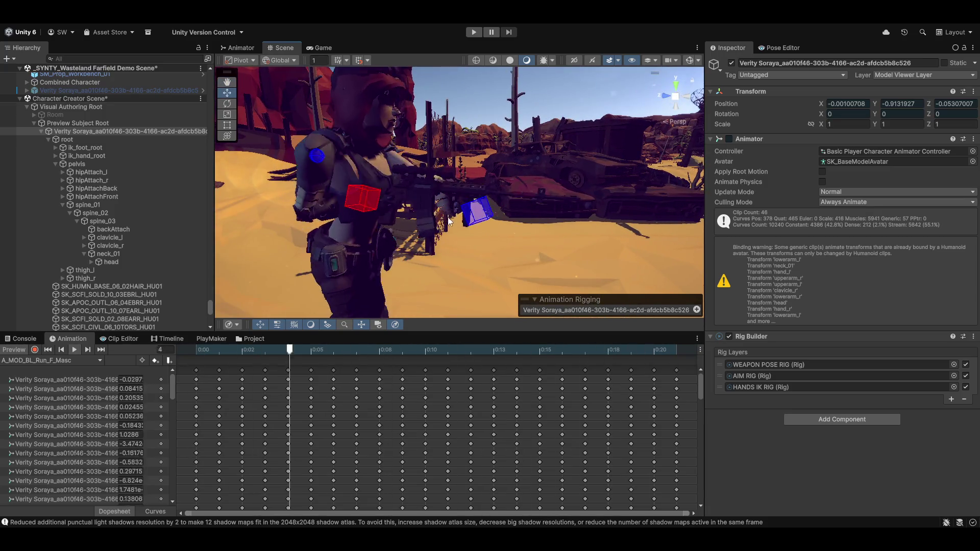
pyautogui.moveTo(473, 211)
pyautogui.mouseDown()
pyautogui.moveTo(504, 189)
pyautogui.moveTo(436, 226)
pyautogui.moveTo(288, 215)
pyautogui.moveTo(452, 229)
pyautogui.moveTo(388, 207)
pyautogui.mouseUp()
pyautogui.press('w')
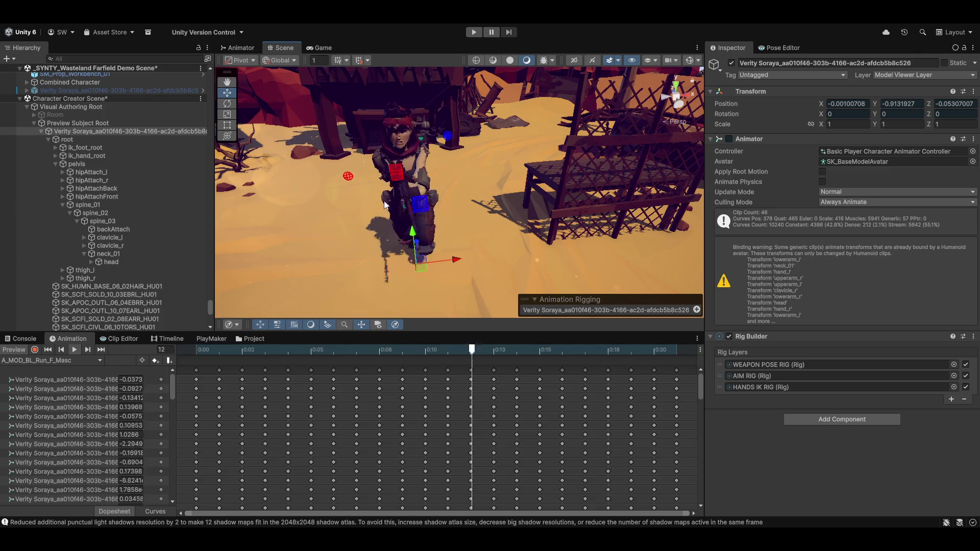